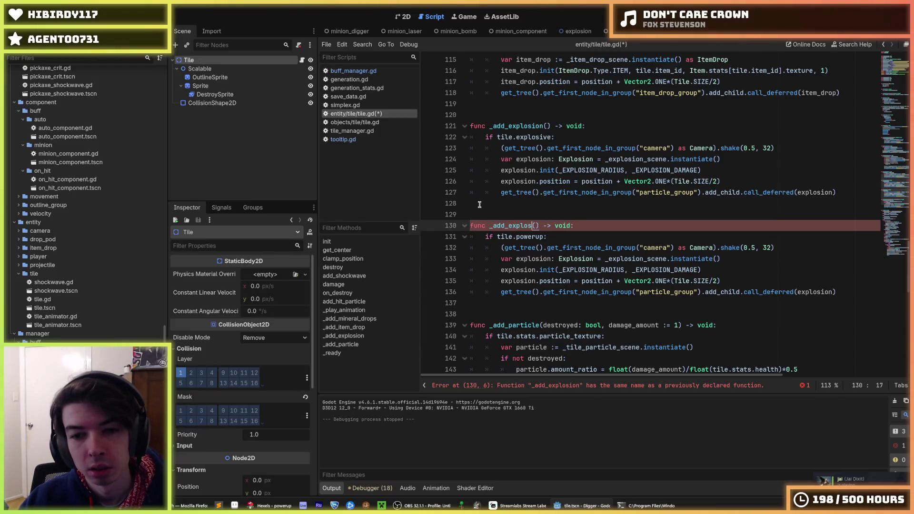
Rename the copied explosion function to _add_powerup checking tile.powerup, and delete its camera-shake line
{"action": "type", "text": "powerup"}
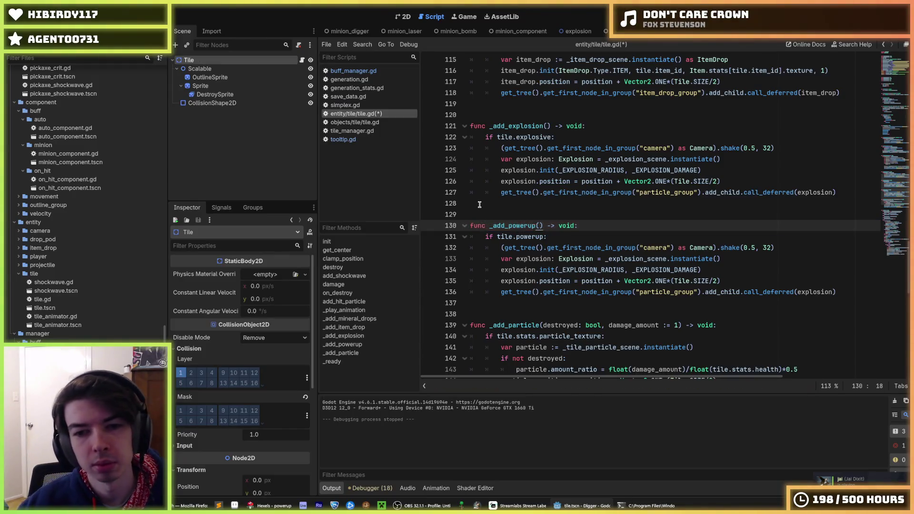
{"action": "left_click", "coordinate": [791, 250]}
{"action": "key", "text": "shift+Up"}
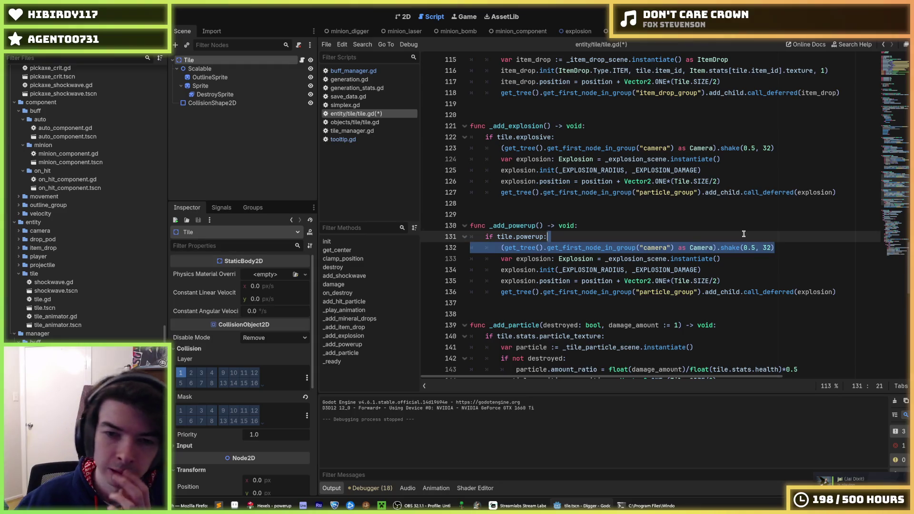
{"action": "key", "text": "BackSpace"}
{"action": "scroll", "coordinate": [744, 234], "scroll_direction": "up", "scroll_amount": 2}
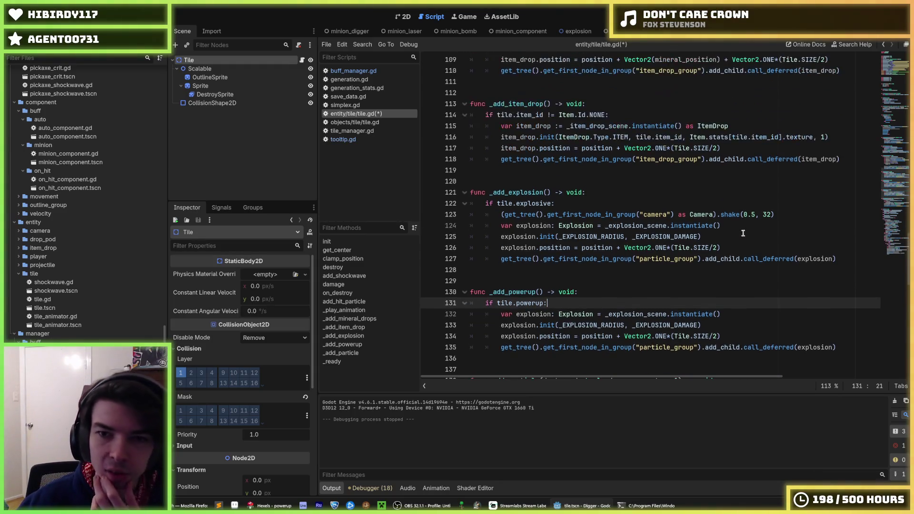
{"action": "scroll", "coordinate": [668, 150], "scroll_direction": "down", "scroll_amount": 6}
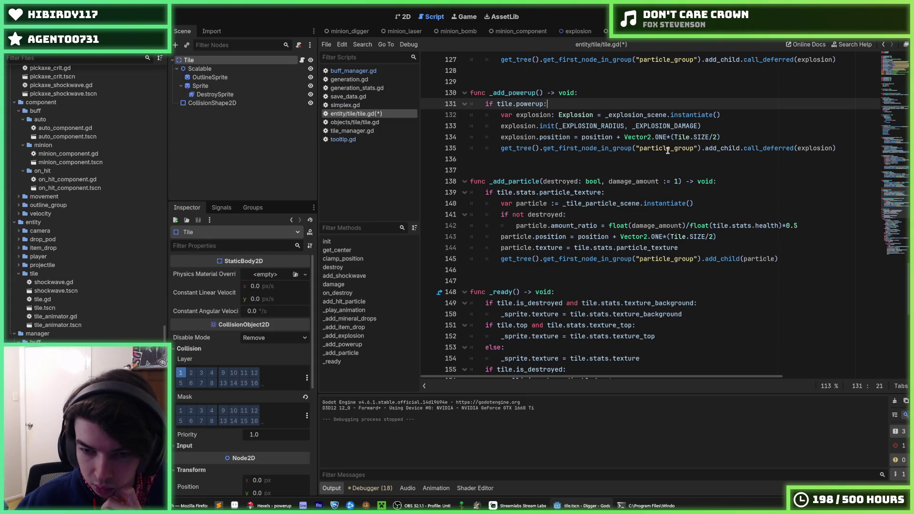
{"action": "left_click", "coordinate": [660, 160]}
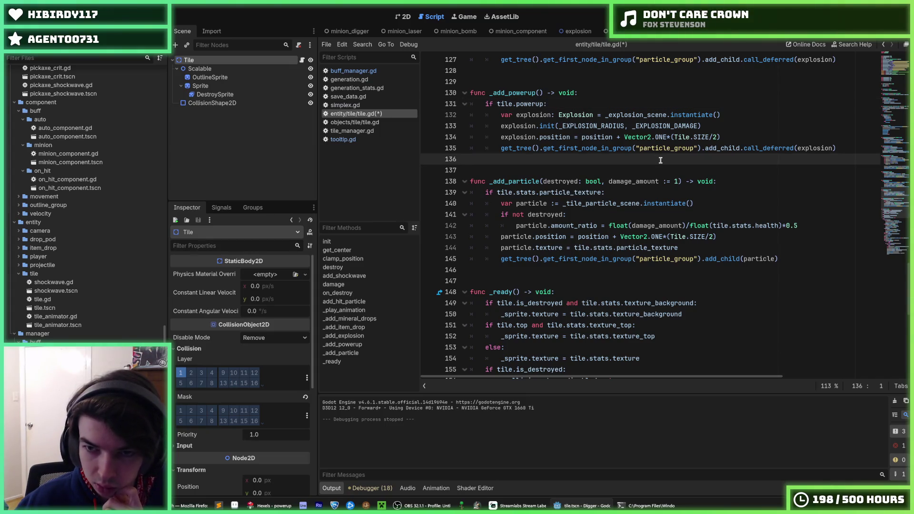
{"action": "double_click", "coordinate": [663, 149]}
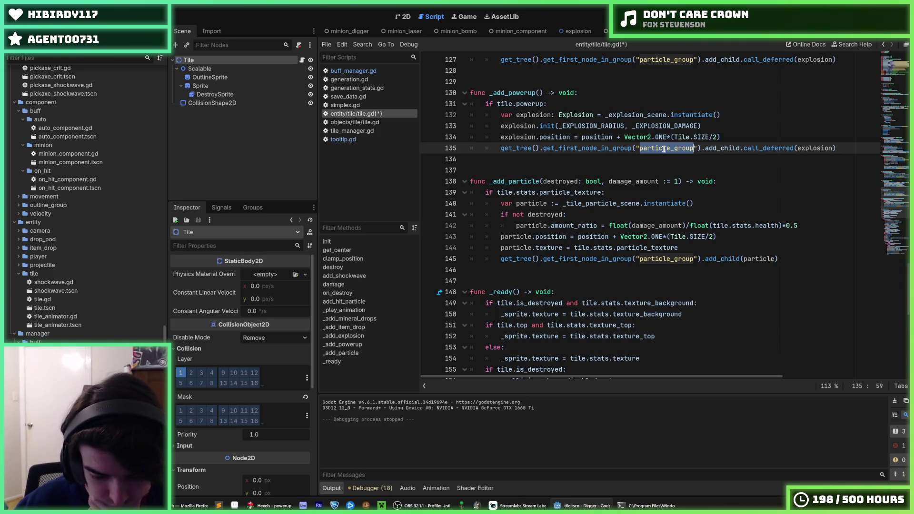
{"action": "mouse_move", "coordinate": [656, 139]}
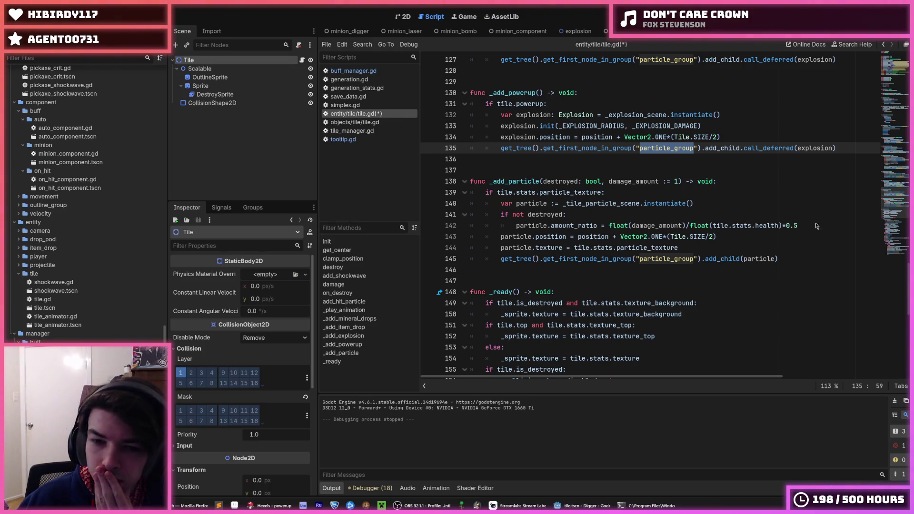
Select the item-drop body of _add_item_drop, lines 115–118
{"action": "left_click", "coordinate": [784, 259]}
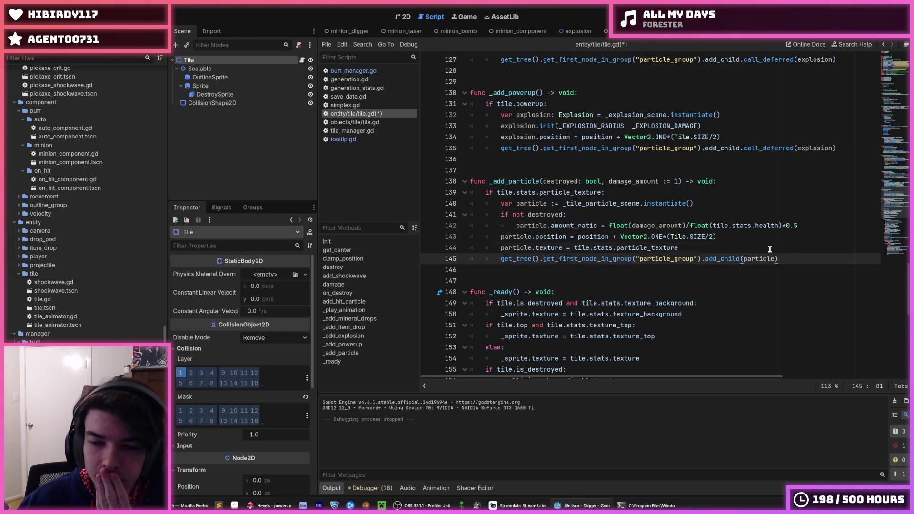
{"action": "left_click", "coordinate": [770, 248]}
{"action": "left_click", "coordinate": [788, 257]}
{"action": "scroll", "coordinate": [791, 258], "scroll_direction": "up", "scroll_amount": 2}
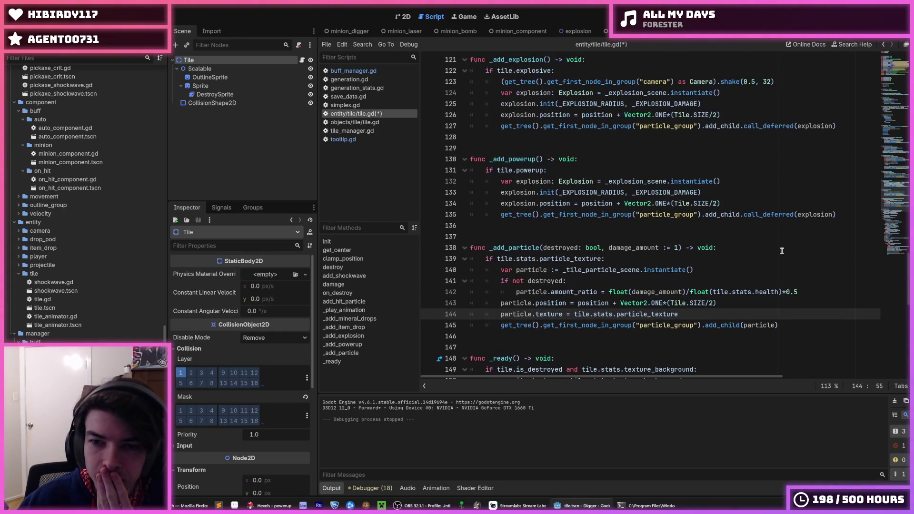
{"action": "left_click", "coordinate": [850, 214]}
{"action": "left_click_drag", "start_coordinate": [850, 214], "coordinate": [585, 205]}
{"action": "scroll", "coordinate": [599, 203], "scroll_direction": "up", "scroll_amount": 6}
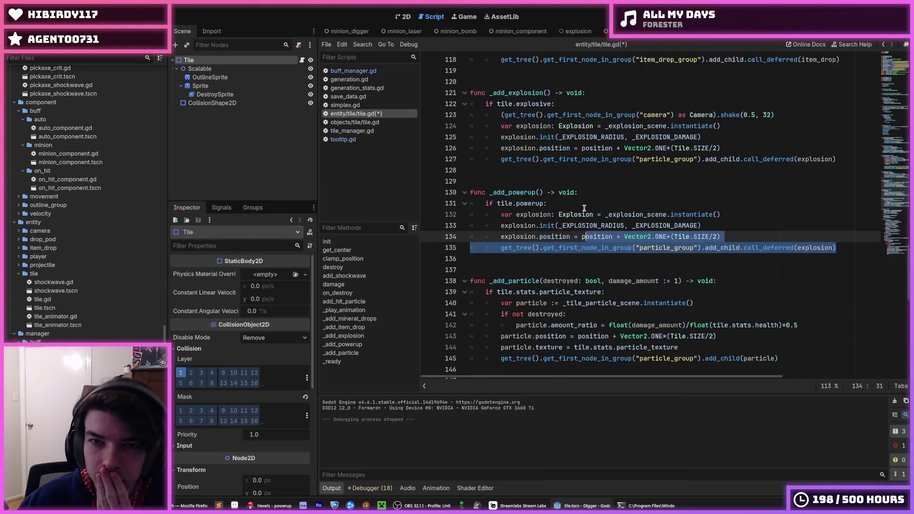
{"action": "mouse_move", "coordinate": [849, 224]}
{"action": "left_mouse_down"}
{"action": "mouse_move", "coordinate": [476, 224]}
{"action": "mouse_move", "coordinate": [500, 193]}
{"action": "left_mouse_up"}
{"action": "key", "text": "ctrl+c"}
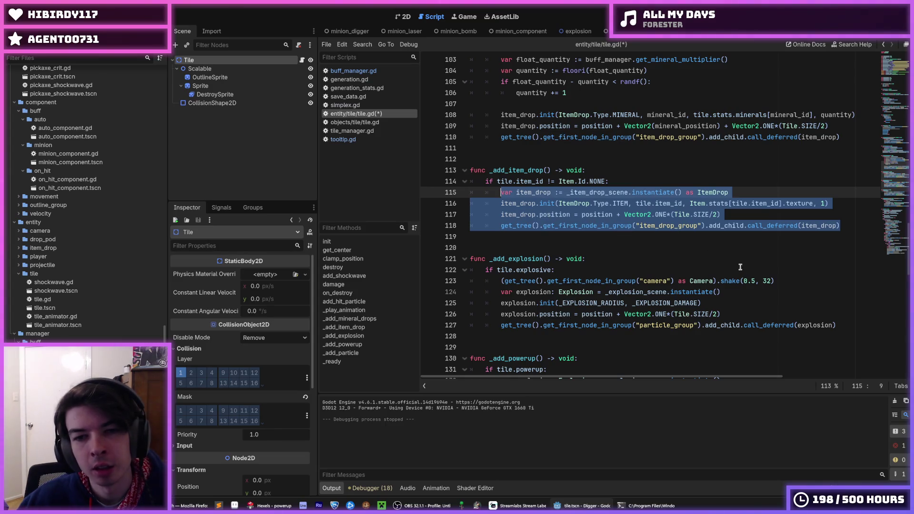
Paste the item-drop code over _add_powerup's body on lines 132–135 and save tile.gd
{"action": "scroll", "coordinate": [744, 260], "scroll_direction": "down", "scroll_amount": 5}
{"action": "mouse_move", "coordinate": [836, 246]}
{"action": "left_mouse_down"}
{"action": "mouse_move", "coordinate": [543, 237]}
{"action": "mouse_move", "coordinate": [428, 224]}
{"action": "mouse_move", "coordinate": [421, 214]}
{"action": "left_mouse_up"}
{"action": "key", "text": "ctrl+v"}
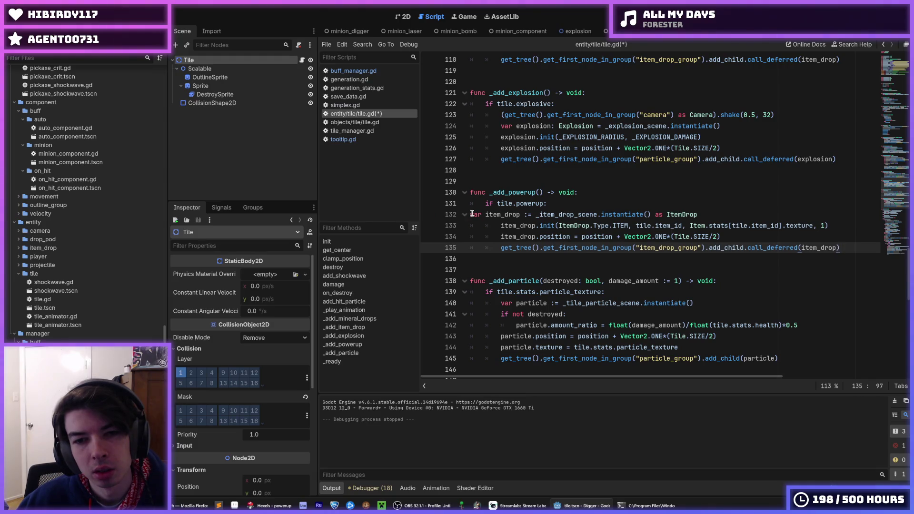
{"action": "key", "text": "ctrl+s"}
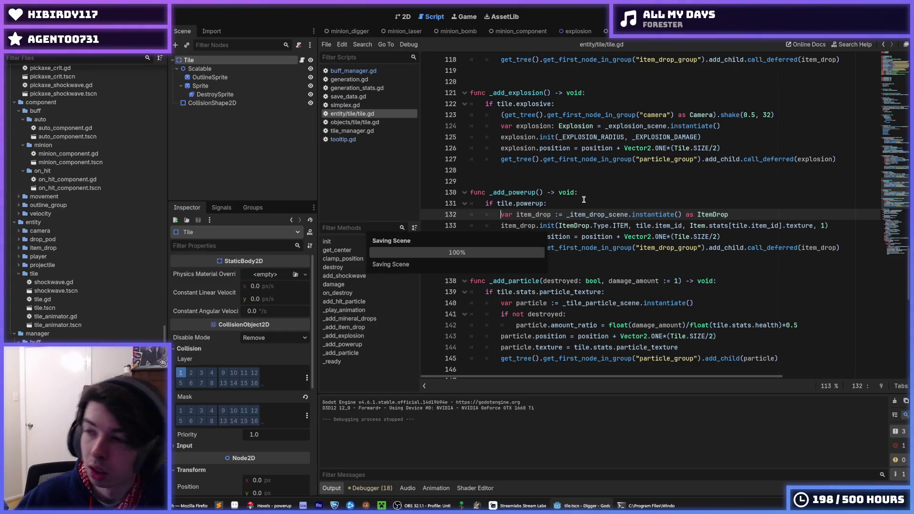
{"action": "left_click", "coordinate": [583, 200]}
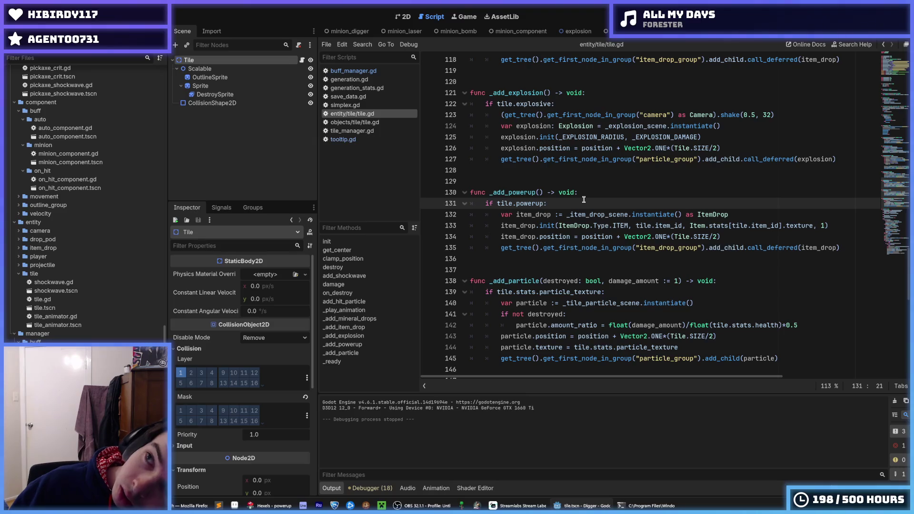
{"action": "left_click", "coordinate": [589, 193]}
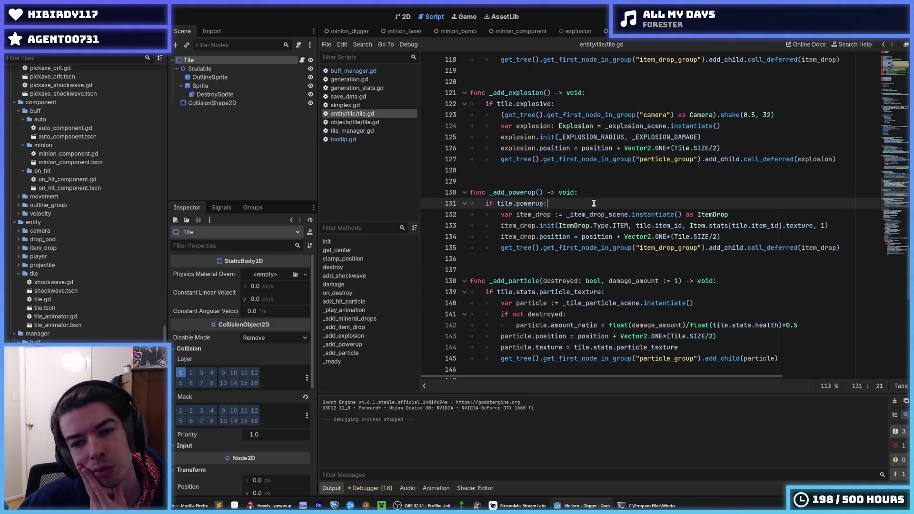
{"action": "left_click", "coordinate": [585, 203]}
{"action": "left_click", "coordinate": [582, 191]}
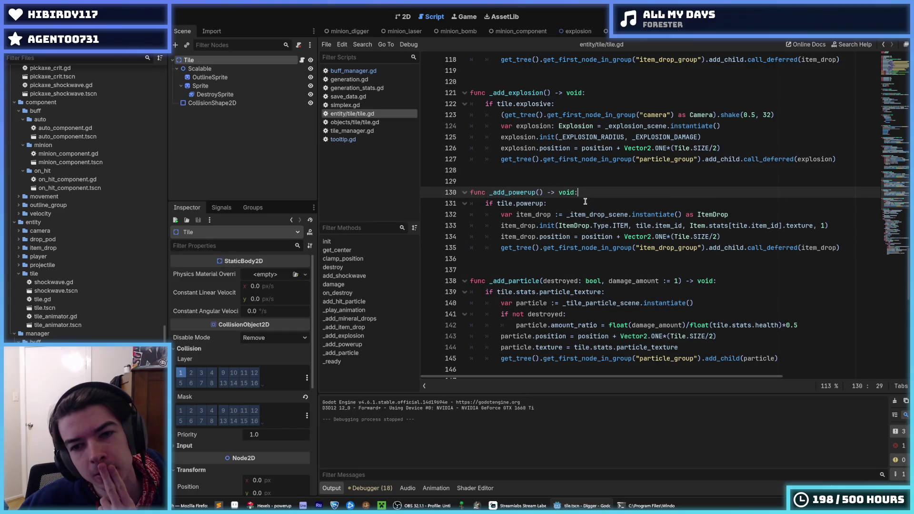
{"action": "left_click", "coordinate": [585, 203]}
{"action": "left_click", "coordinate": [582, 191]}
{"action": "left_click", "coordinate": [587, 200]}
{"action": "left_click", "coordinate": [584, 193]}
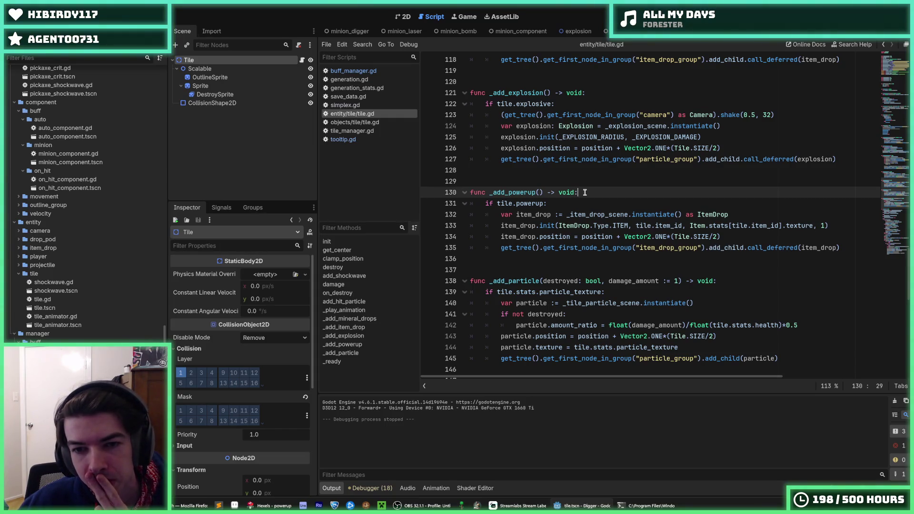
{"action": "key", "text": "Down"}
{"action": "key", "text": "Up"}
{"action": "key", "text": "Down"}
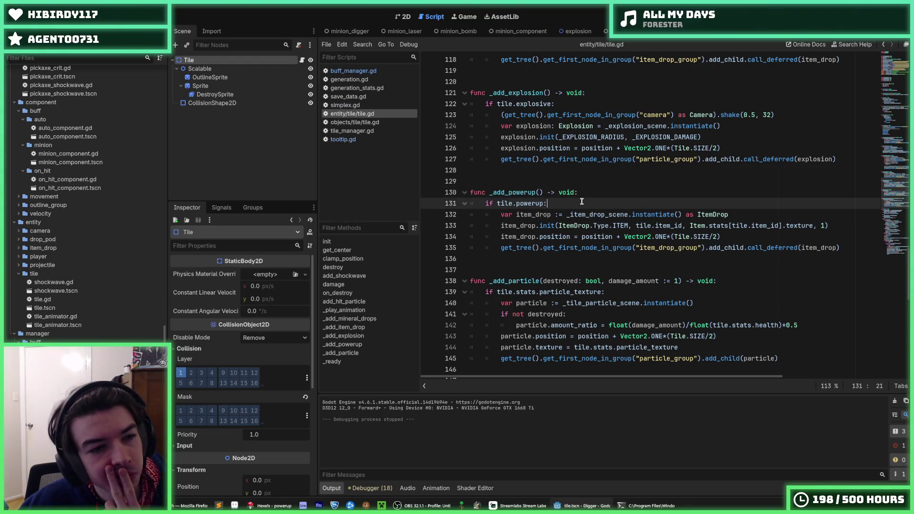
{"action": "key", "text": "Up"}
{"action": "key", "text": "Down"}
{"action": "key", "text": "Up"}
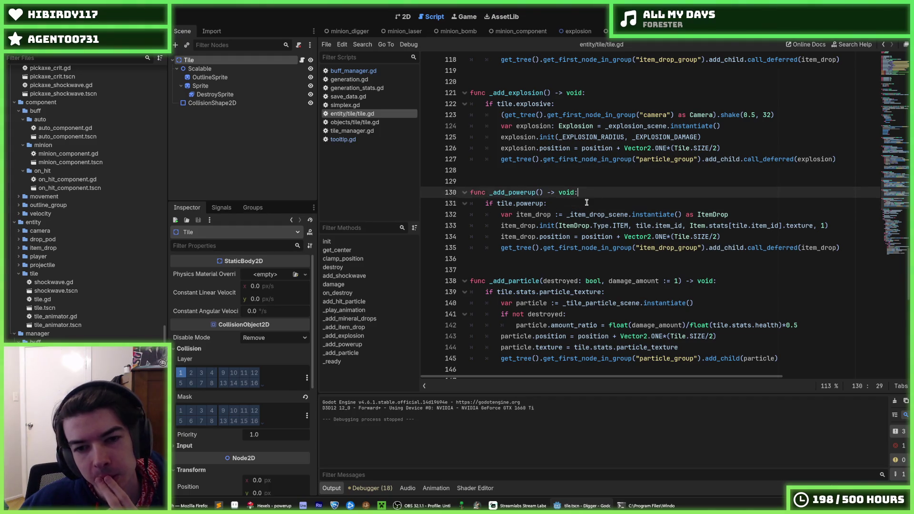
{"action": "left_click", "coordinate": [588, 200]}
{"action": "left_click", "coordinate": [584, 192]}
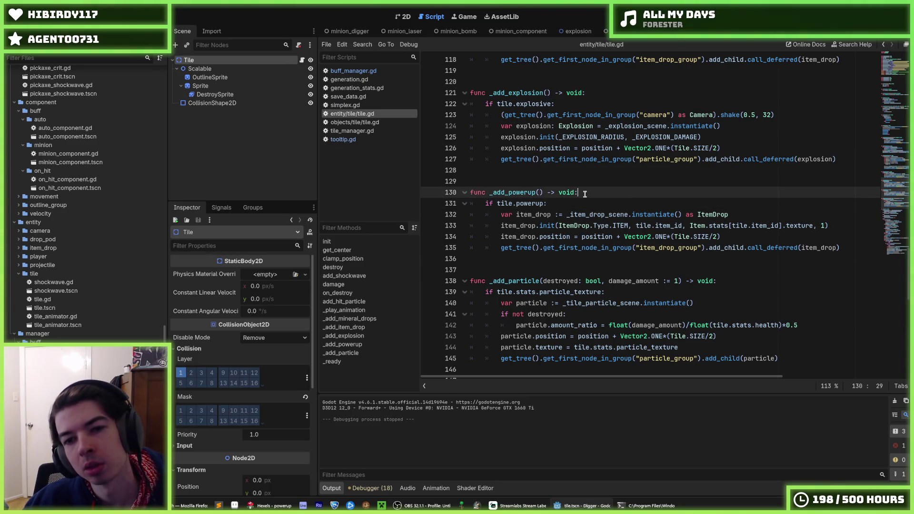
{"action": "left_click", "coordinate": [584, 203]}
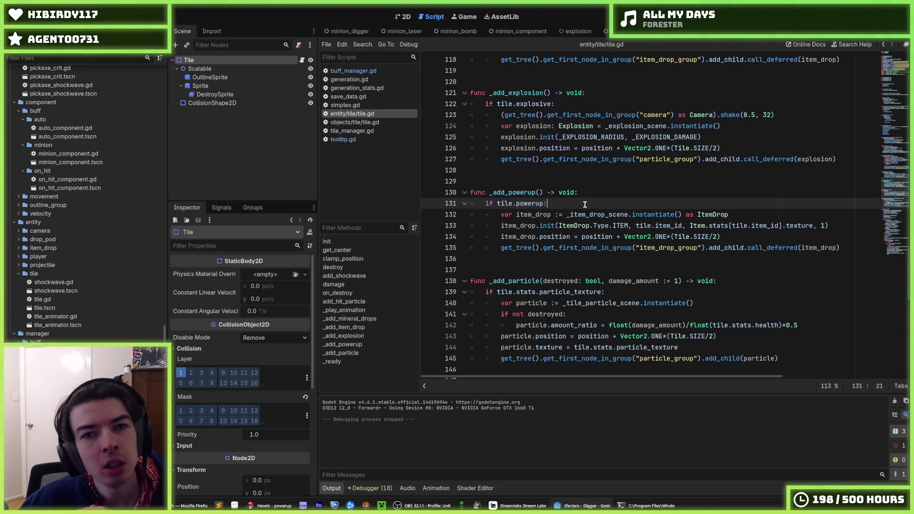
{"action": "left_click", "coordinate": [583, 193]}
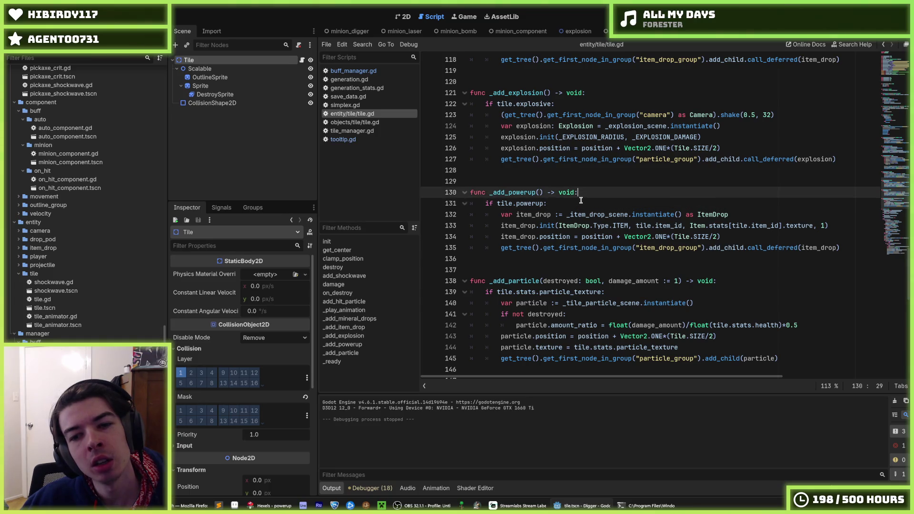
{"action": "left_click", "coordinate": [580, 204]}
{"action": "left_click", "coordinate": [579, 192]}
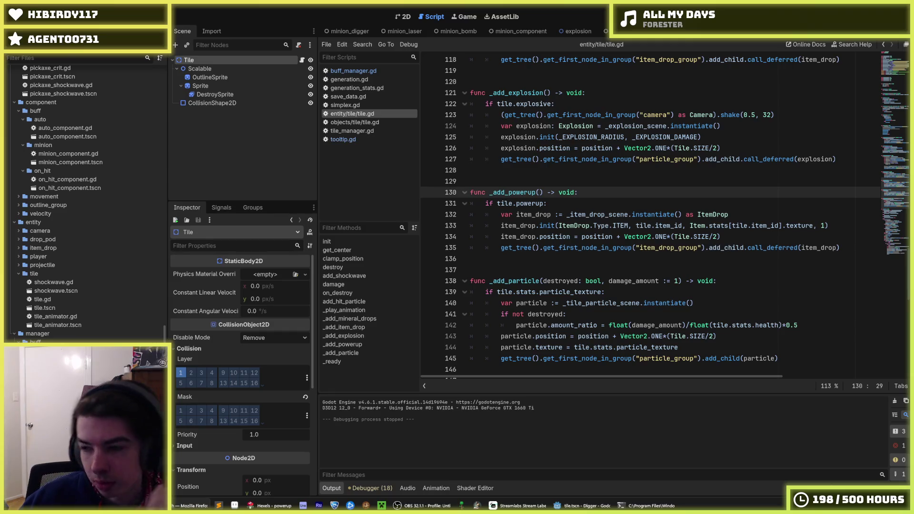
{"action": "left_click", "coordinate": [585, 195]}
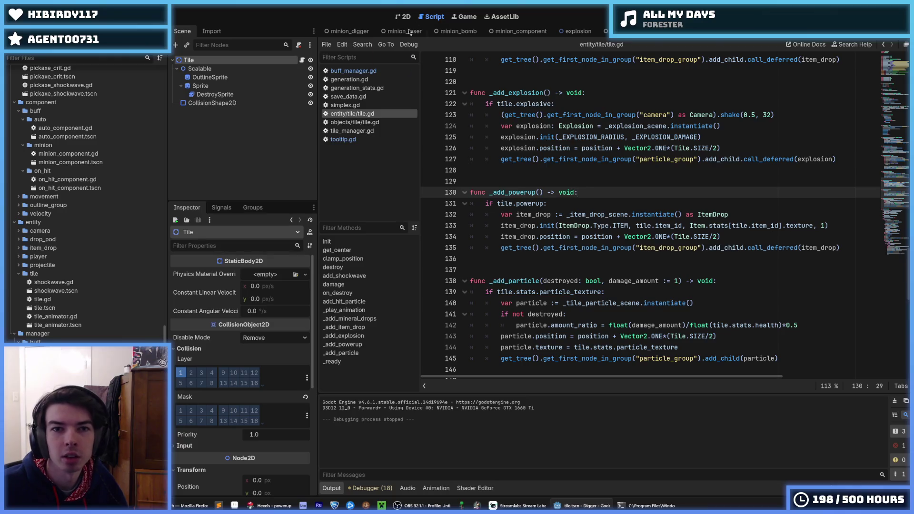
Comment out the three minion item entries on lines 24–26 of save_data.gd and run the game
{"action": "left_click", "coordinate": [348, 96]}
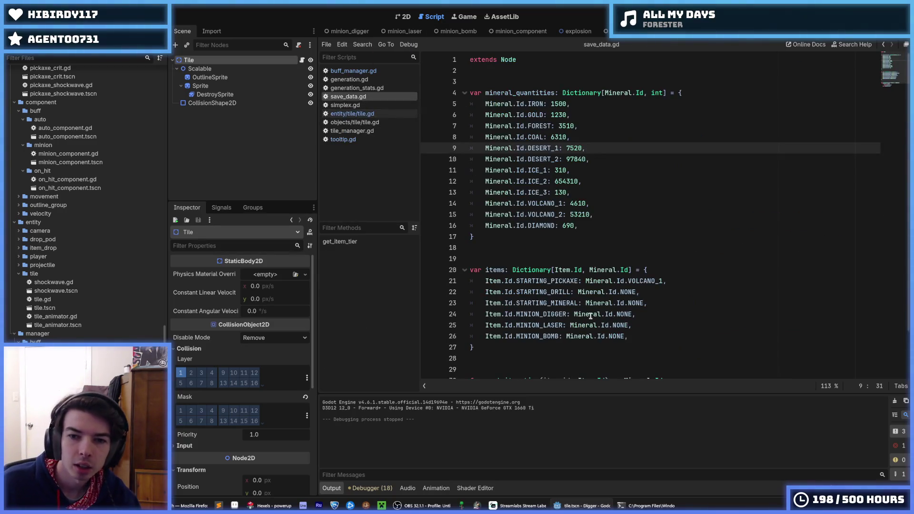
{"action": "scroll", "coordinate": [590, 316], "scroll_direction": "down", "scroll_amount": 2}
{"action": "left_click_drag", "start_coordinate": [601, 283], "coordinate": [559, 261]}
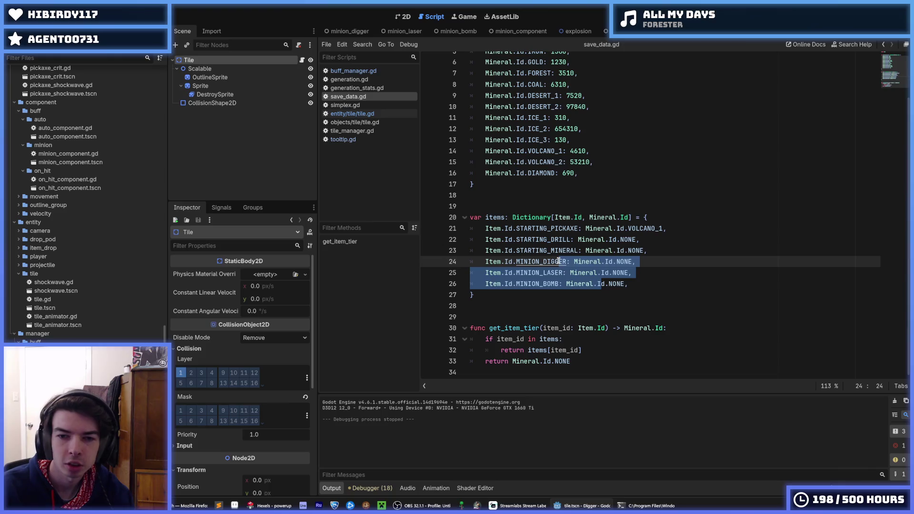
{"action": "key", "text": "ctrl+k"}
{"action": "key", "text": "F5"}
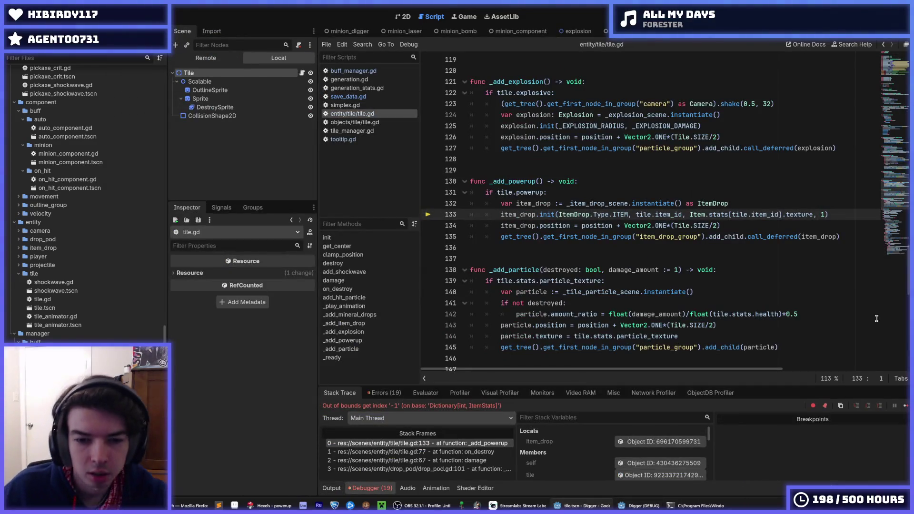
Comment out _add_powerup's item-drop lines, add a pass statement, and rerun the game
{"action": "left_click_drag", "start_coordinate": [569, 236], "coordinate": [520, 182]}
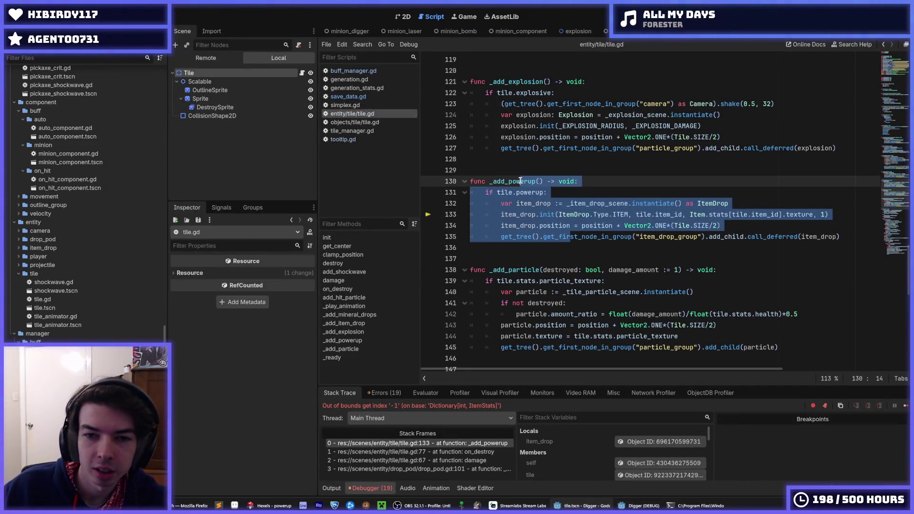
{"action": "key", "text": "shift+Down"}
{"action": "key", "text": "shift+Down"}
{"action": "key", "text": "ctrl+k"}
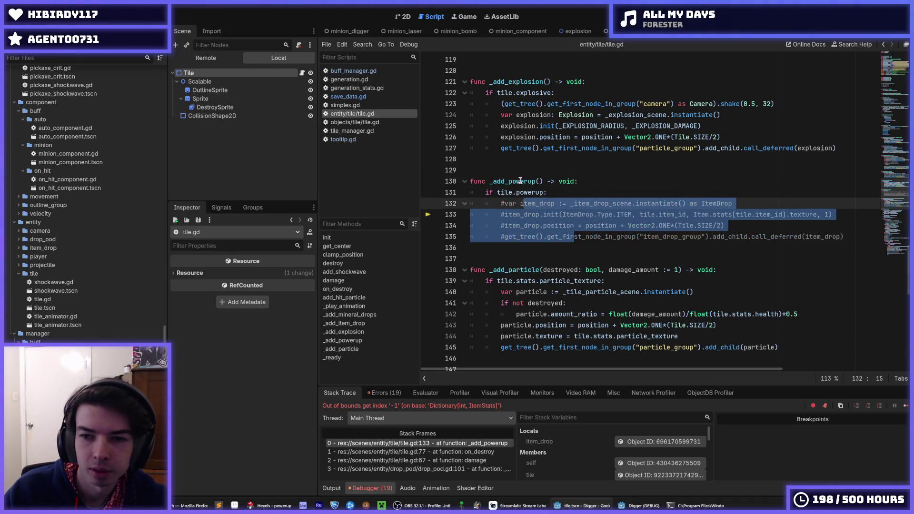
{"action": "key", "text": "ctrl+shift+Return"}
{"action": "type", "text": "pass"}
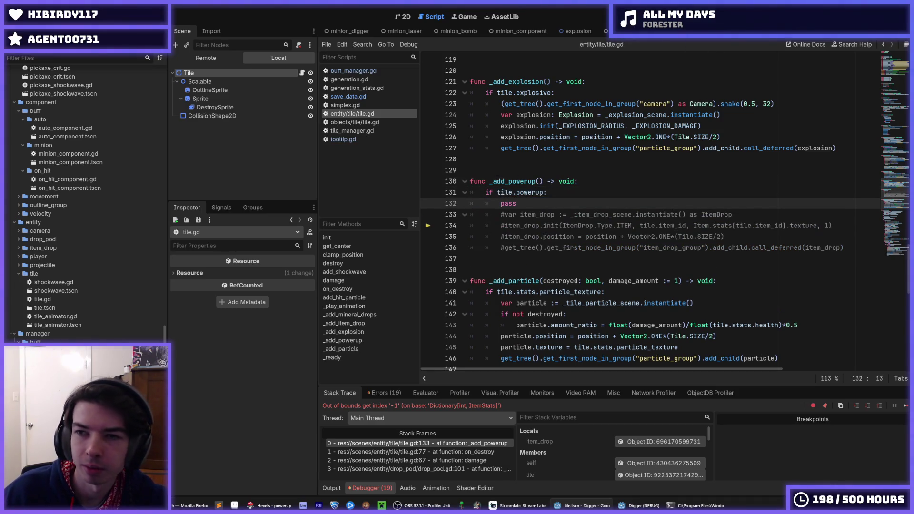
{"action": "key", "text": "F5"}
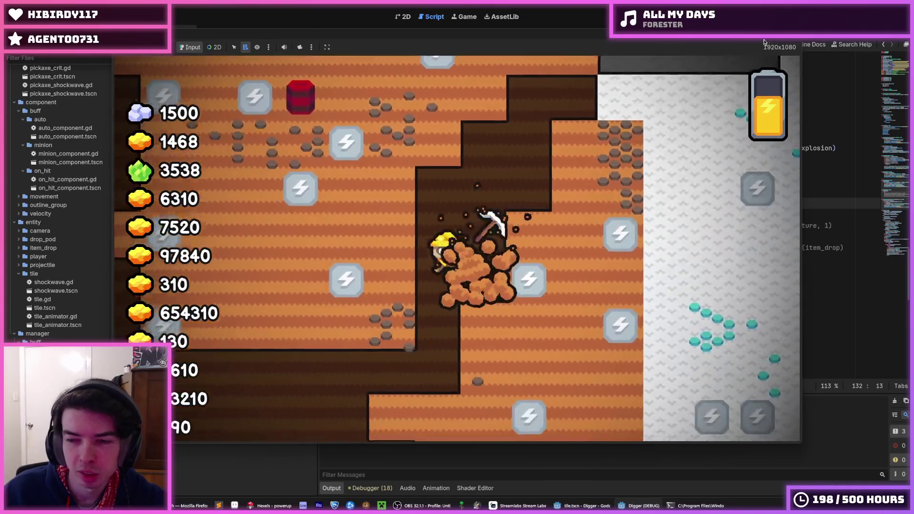
Stop the running Digger test game with F8
{"action": "key", "text": "F8"}
{"action": "key", "text": "Up"}
{"action": "key", "text": "Up"}
{"action": "key", "text": "Up"}
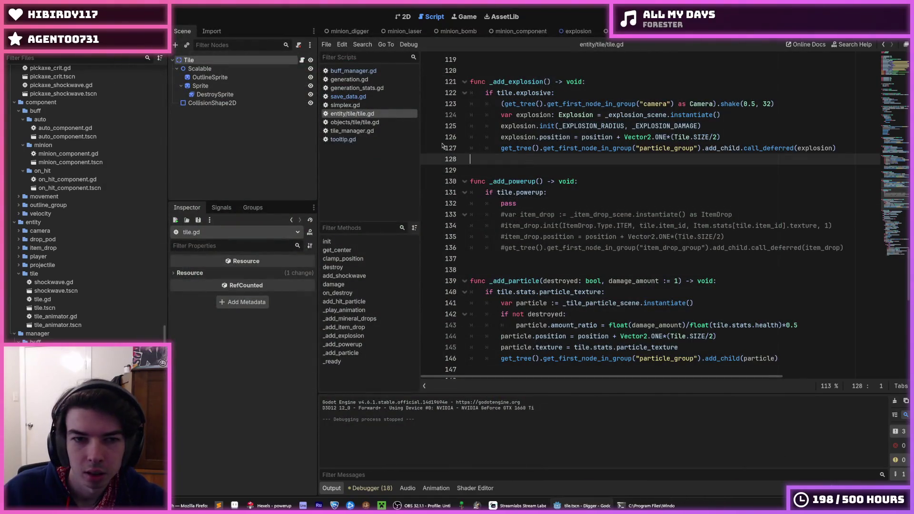
Uncomment MINION_DIGGER, MINION_LASER and MINION_BOMB in save_data.gd, then run and close the game
{"action": "left_click", "coordinate": [348, 96]}
{"action": "left_click_drag", "start_coordinate": [577, 291], "coordinate": [547, 270]}
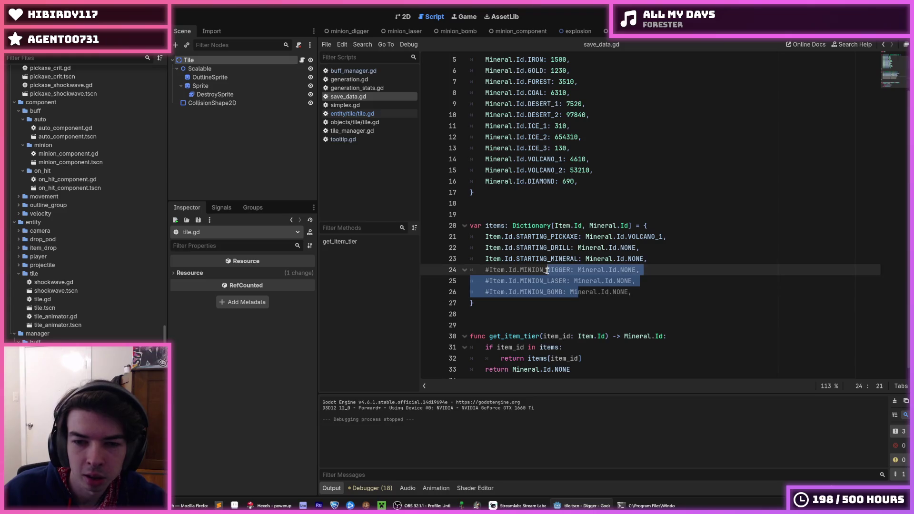
{"action": "key", "text": "ctrl+k"}
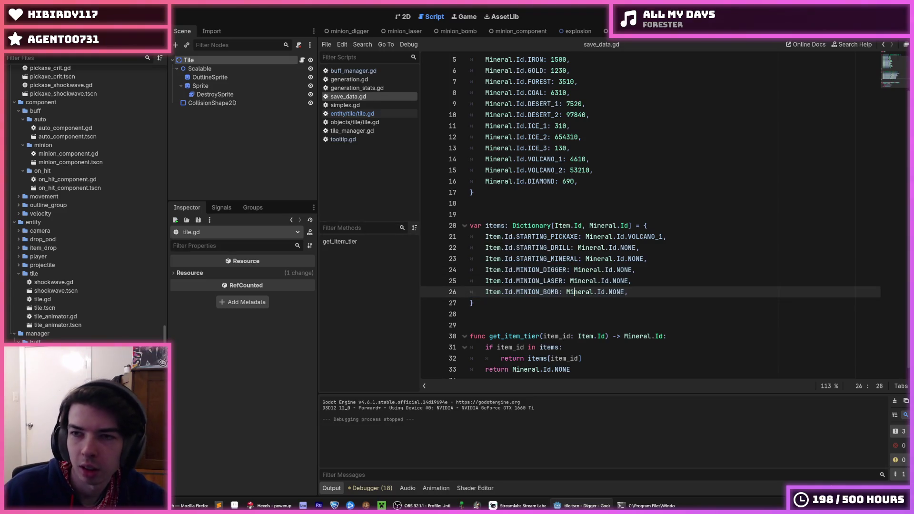
{"action": "key", "text": "F5"}
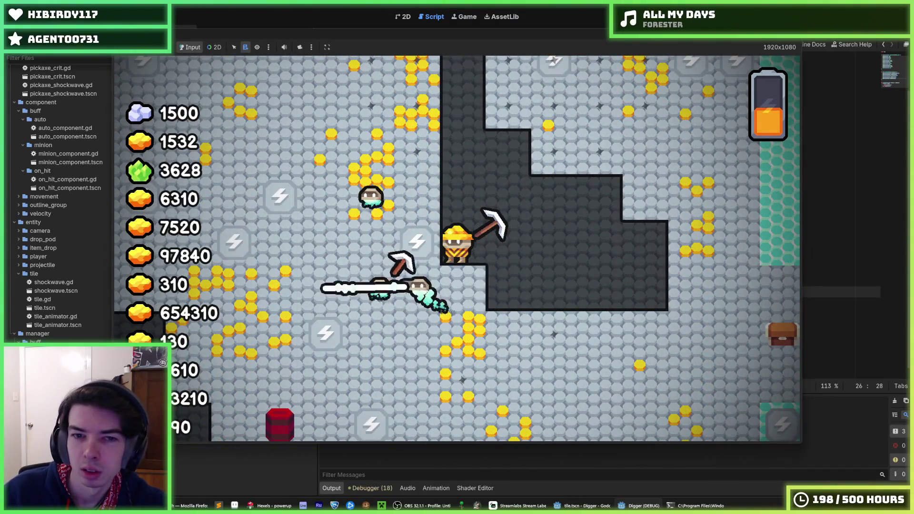
{"action": "key", "text": "alt+F4"}
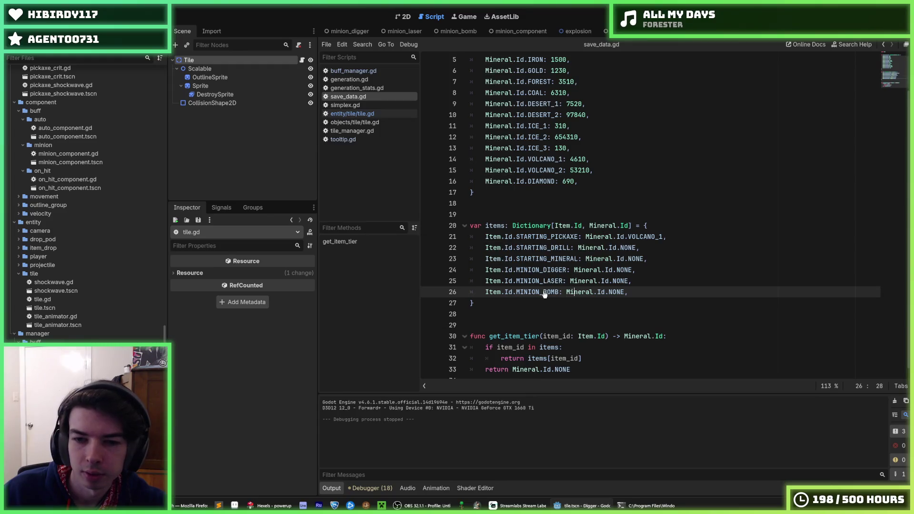
Comment the three minion entries on lines 24–26 of save_data.gd back out
{"action": "left_click_drag", "start_coordinate": [545, 293], "coordinate": [517, 270]}
{"action": "key", "text": "ctrl+k"}
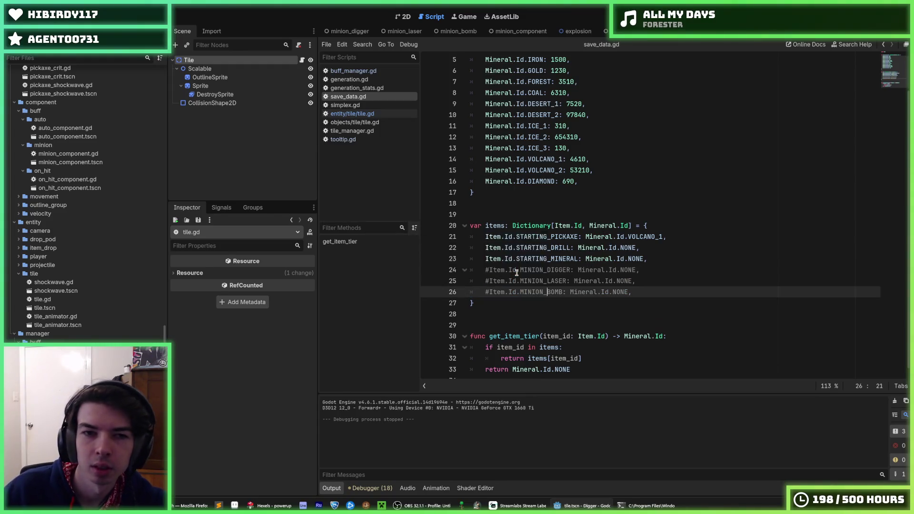
{"action": "left_click", "coordinate": [355, 114]}
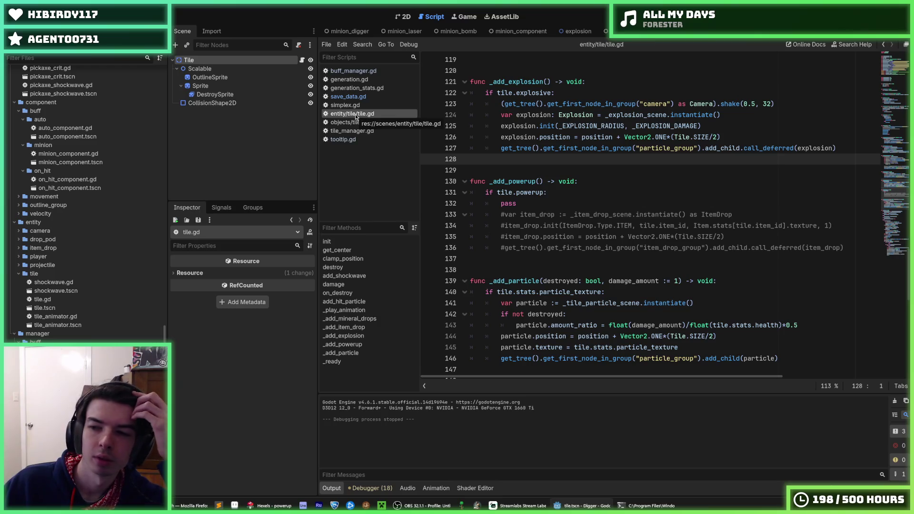
Review the pass stub in _add_powerup and the tile.explosive code in tile.gd, then launch the game
{"action": "left_click", "coordinate": [550, 203]}
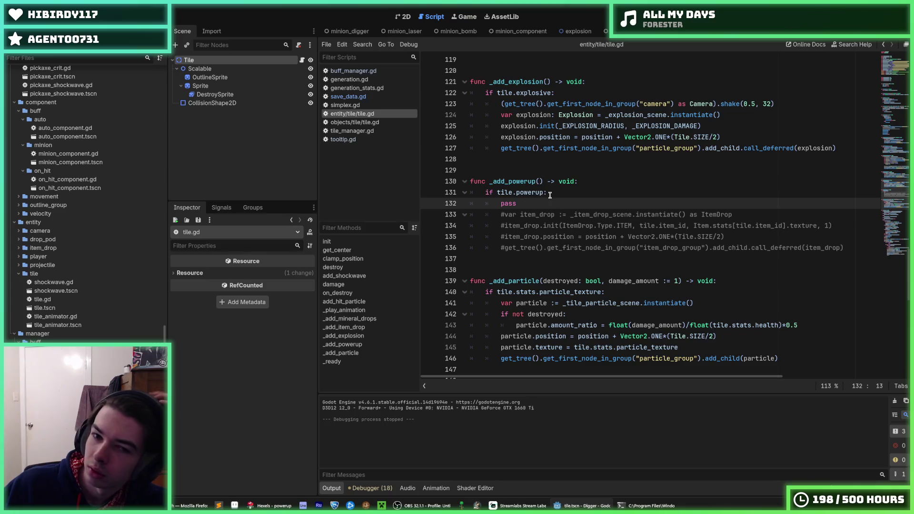
{"action": "left_click", "coordinate": [550, 194]}
{"action": "left_click", "coordinate": [550, 203]}
{"action": "left_click", "coordinate": [554, 193]}
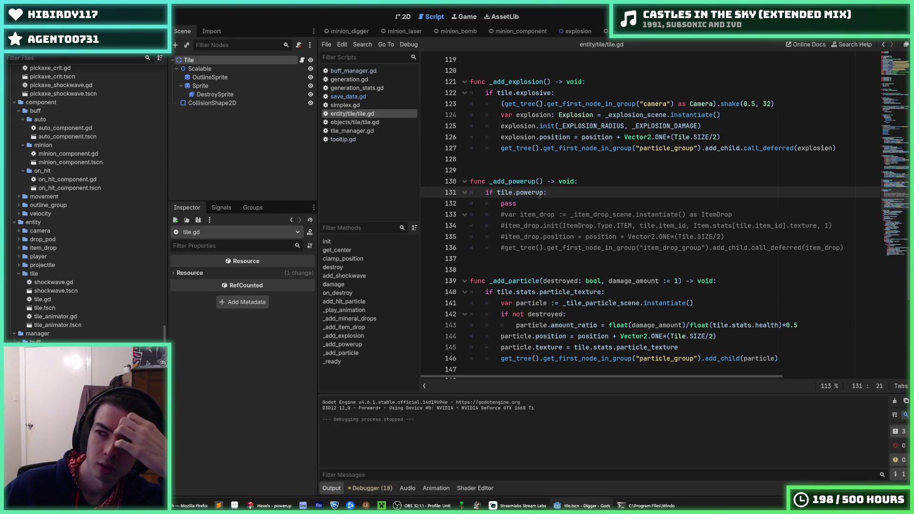
{"action": "left_click", "coordinate": [782, 114]}
{"action": "left_click", "coordinate": [772, 91]}
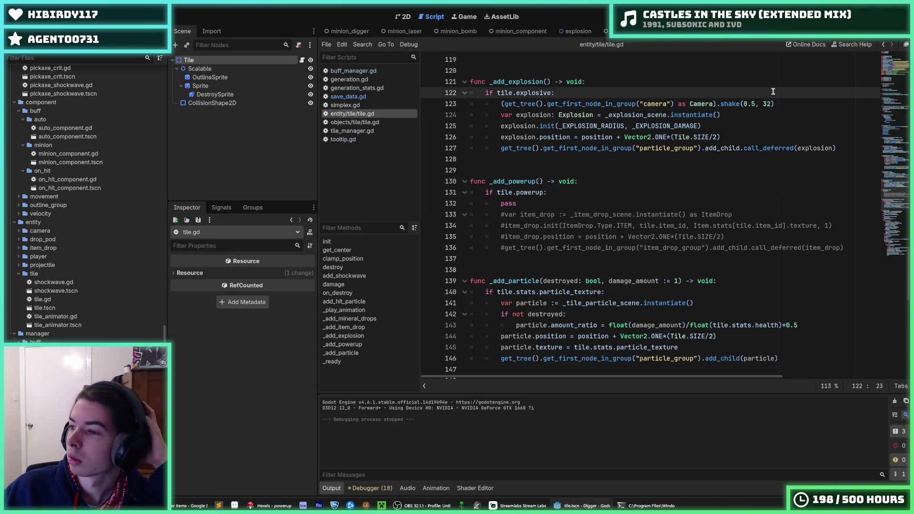
{"action": "mouse_move", "coordinate": [702, 120]}
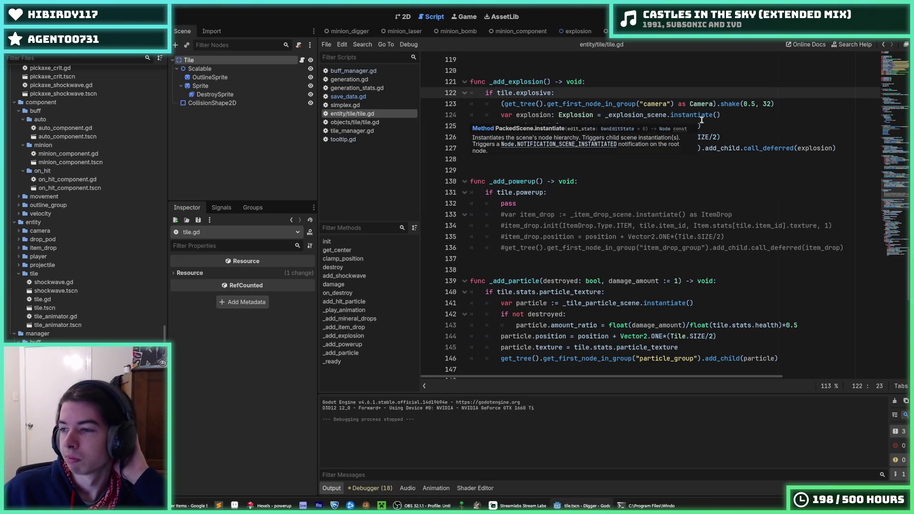
{"action": "left_click", "coordinate": [818, 16]}
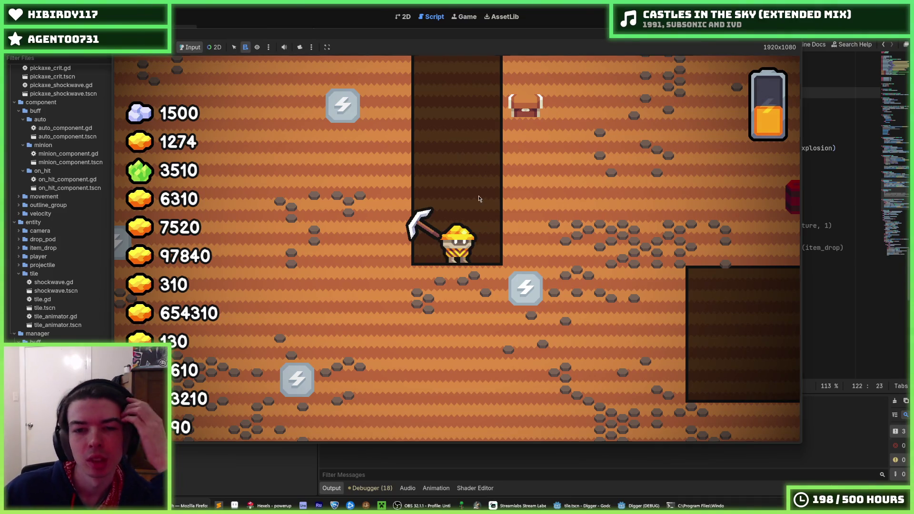
Mine the miner right and downward through the dirt, then stop the game with F8
{"action": "key", "text": "Down"}
{"action": "key", "text": "Right"}
{"action": "key", "text": "Down"}
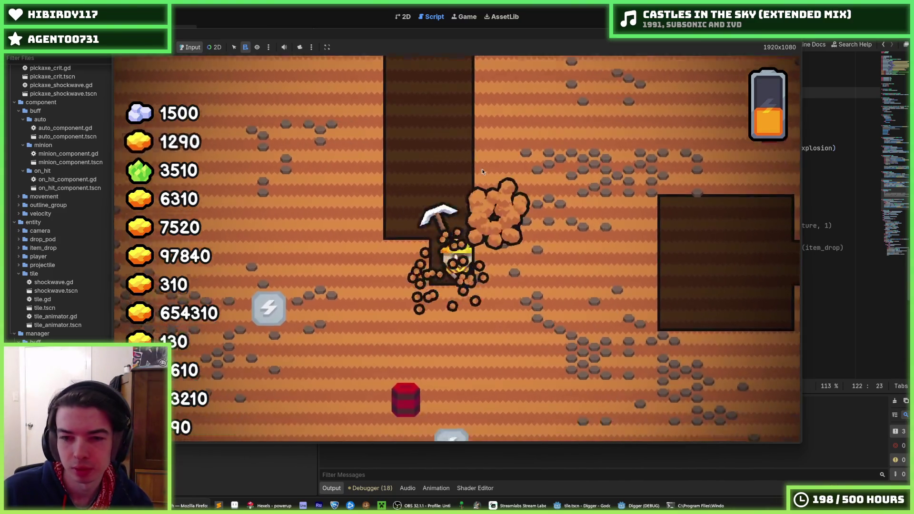
{"action": "key", "text": "Right"}
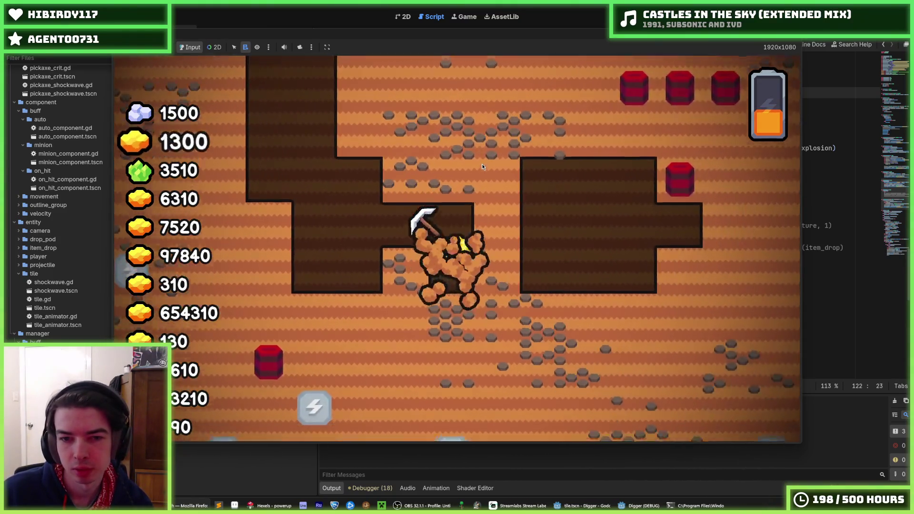
{"action": "key", "text": "Down"}
{"action": "key", "text": "Down"}
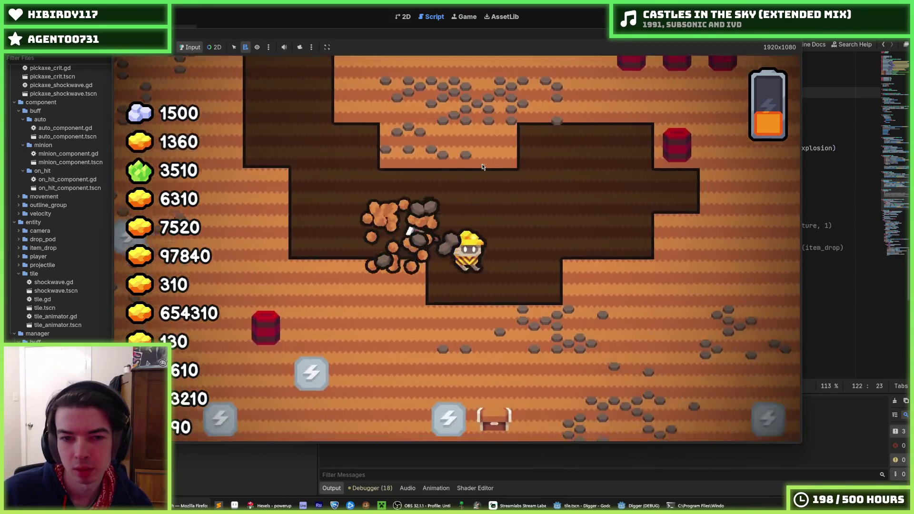
{"action": "key", "text": "Down"}
{"action": "key", "text": "Right"}
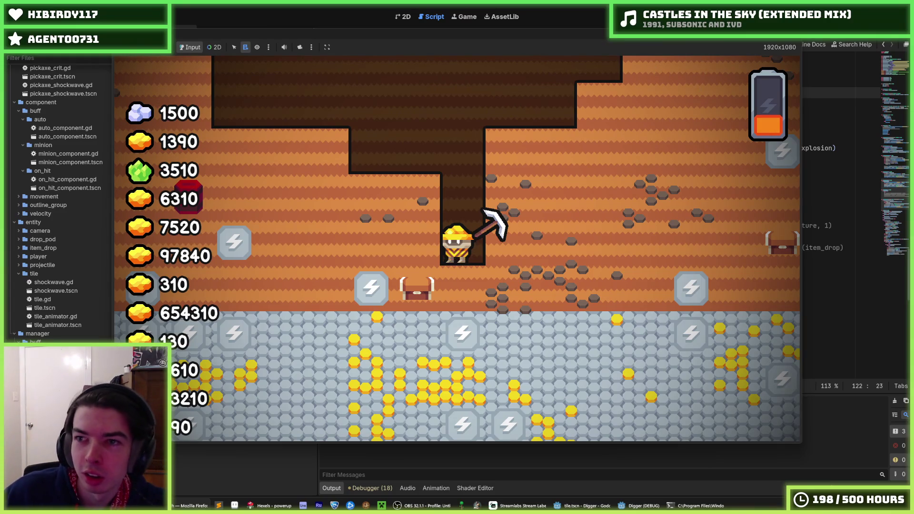
{"action": "key", "text": "F8"}
{"action": "left_click", "coordinate": [670, 159]}
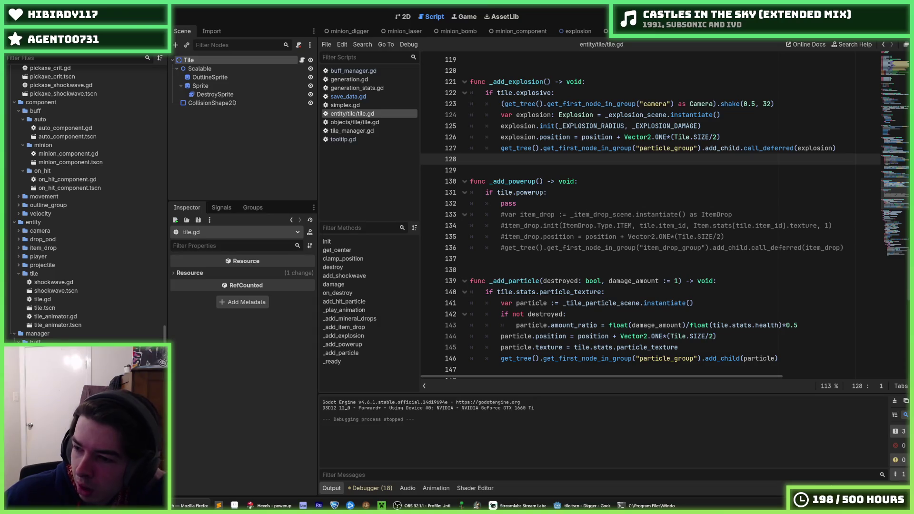
Inspect the get_tree() call on line 127 of _add_explosion, then switch to the Chromatic Conundrum Steam page
{"action": "left_click", "coordinate": [515, 161]}
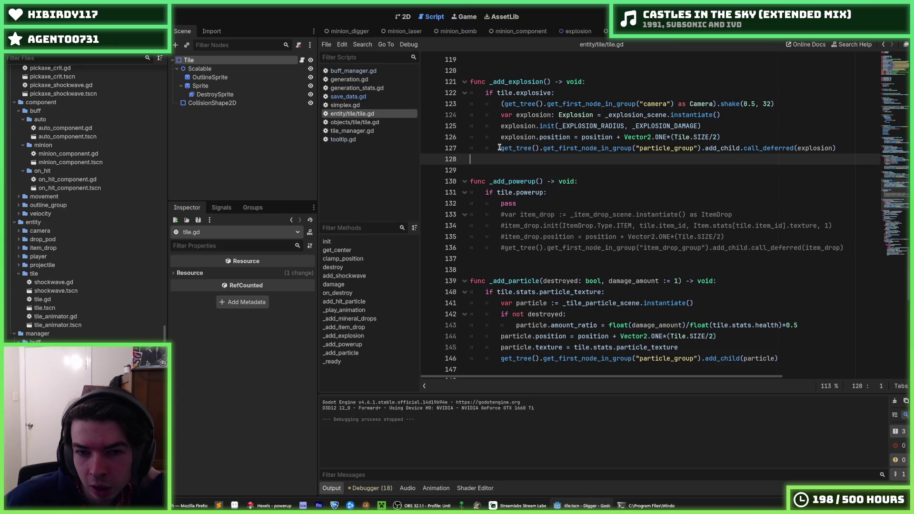
{"action": "mouse_move", "coordinate": [499, 148]}
{"action": "mouse_move", "coordinate": [499, 148]}
{"action": "left_mouse_down"}
{"action": "mouse_move", "coordinate": [540, 148]}
{"action": "mouse_move", "coordinate": [499, 150]}
{"action": "left_mouse_up"}
{"action": "left_click", "coordinate": [538, 149]}
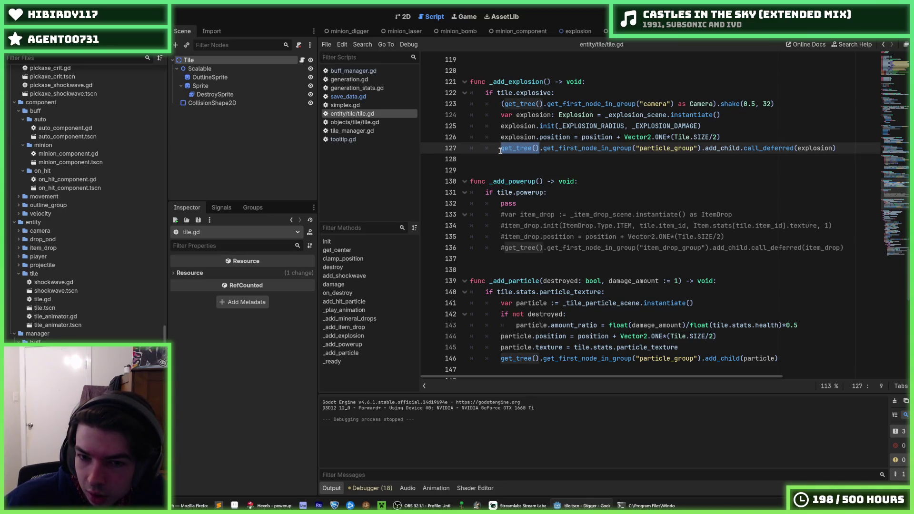
{"action": "left_click", "coordinate": [499, 150]}
{"action": "mouse_move", "coordinate": [500, 150]}
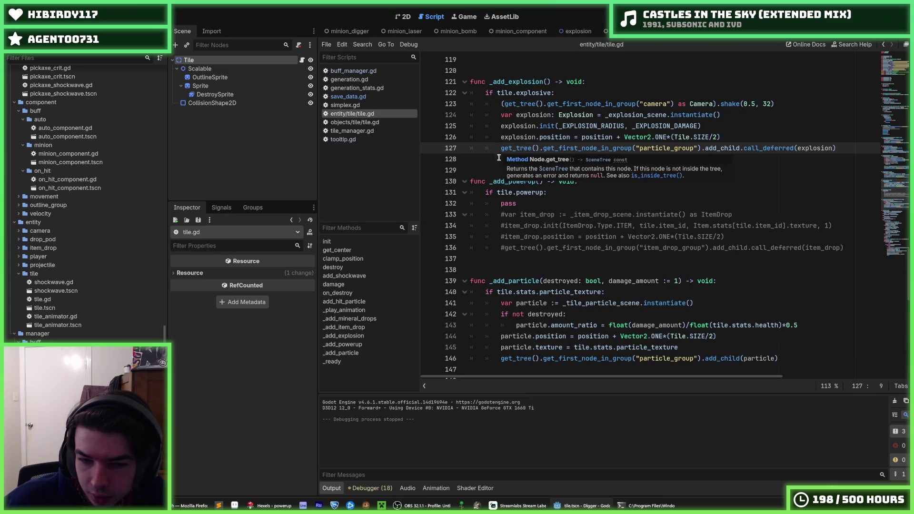
{"action": "left_click", "coordinate": [489, 160]}
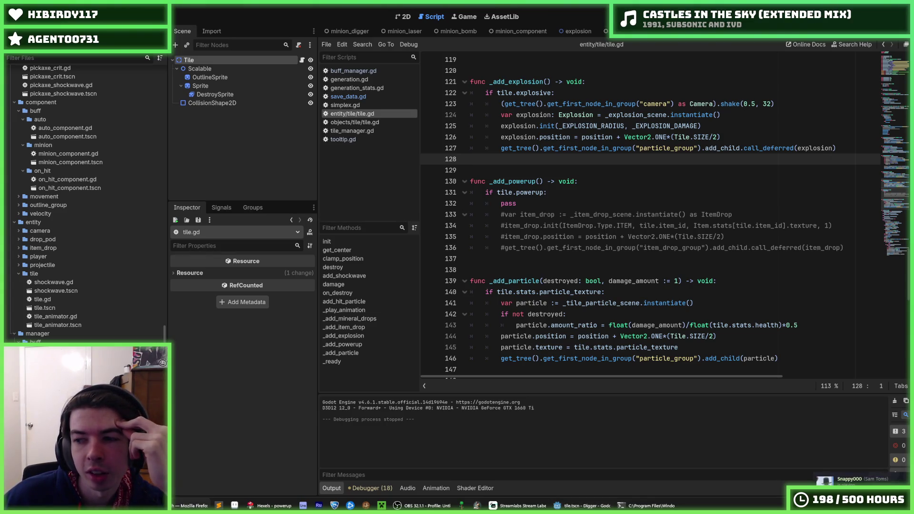
{"action": "key", "text": "alt+Tab"}
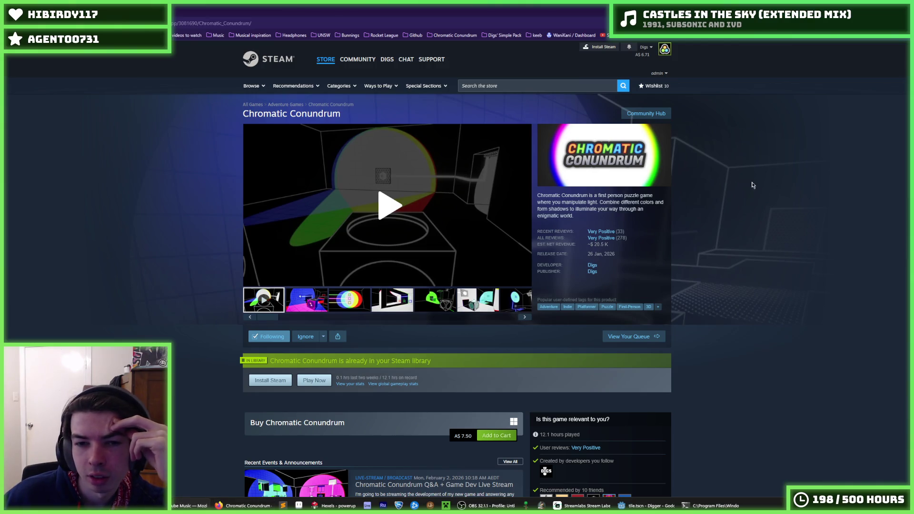
Play the Chromatic Conundrum trailer, pause it at 0:23, and return to Godot
{"action": "left_click", "coordinate": [376, 231]}
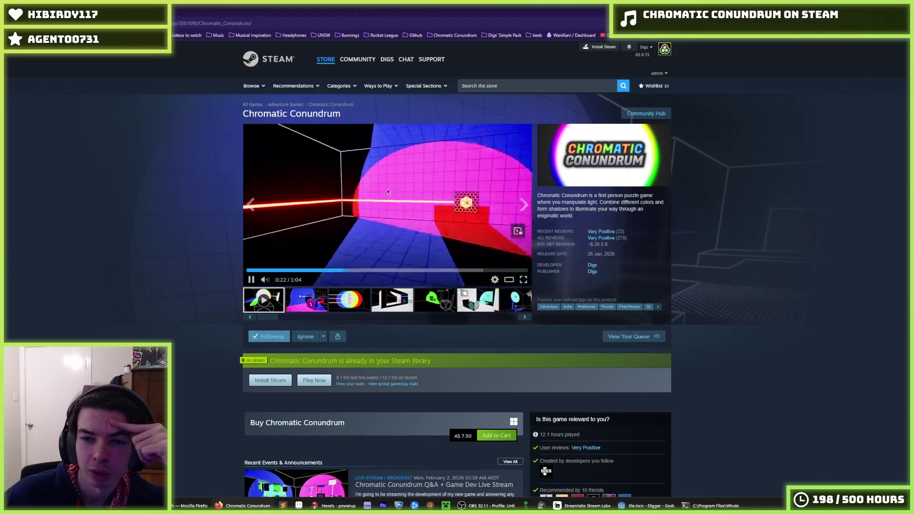
{"action": "left_click", "coordinate": [387, 188]}
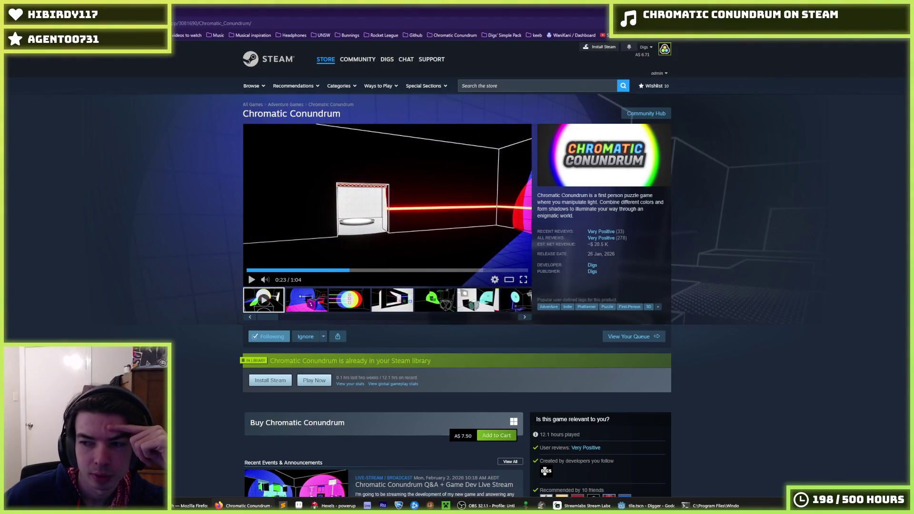
{"action": "key", "text": "alt+Tab"}
Inspect the tile scene's Scalable, OutlineSprite and Sprite nodes in the Scene dock
{"action": "left_click", "coordinate": [210, 78]}
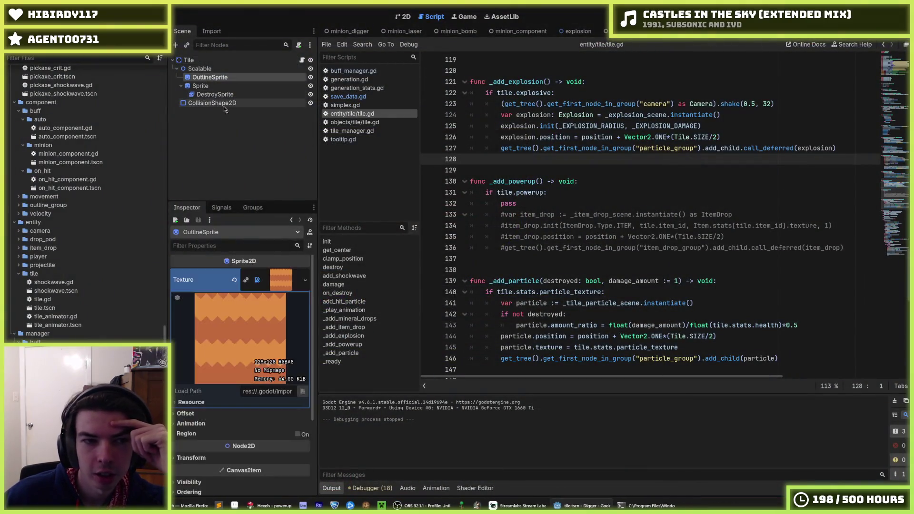
{"action": "left_click", "coordinate": [209, 68]}
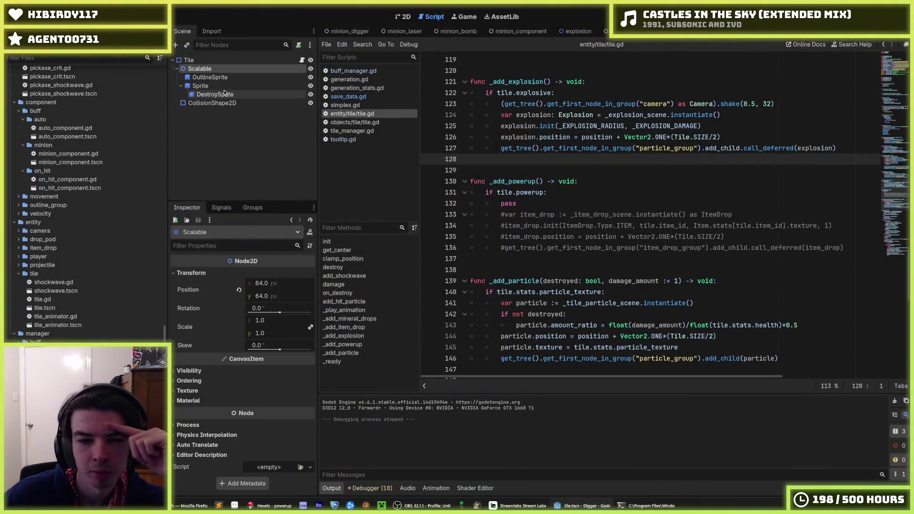
{"action": "left_click", "coordinate": [220, 77]}
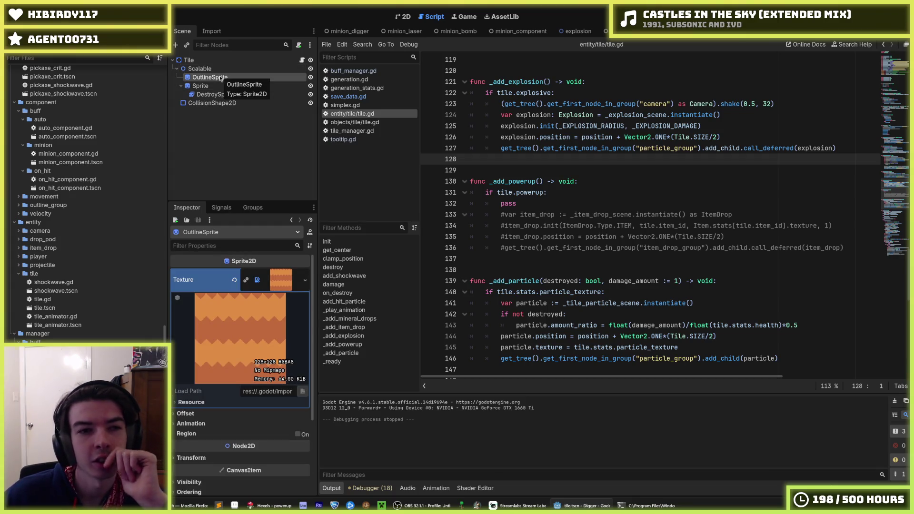
{"action": "left_click", "coordinate": [209, 86]}
{"action": "left_click", "coordinate": [212, 78]}
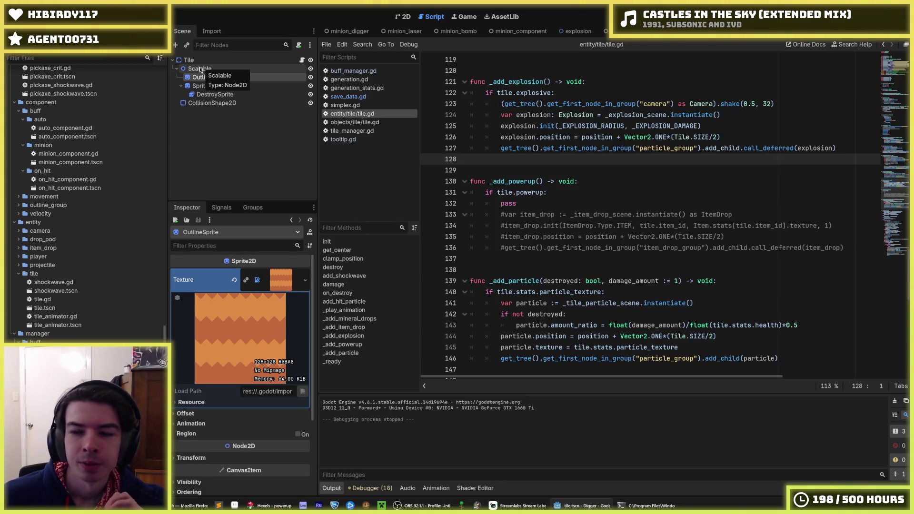
Review the if tile.powerup check and its pass statement on lines 131–132 of tile.gd
{"action": "left_click", "coordinate": [599, 188]}
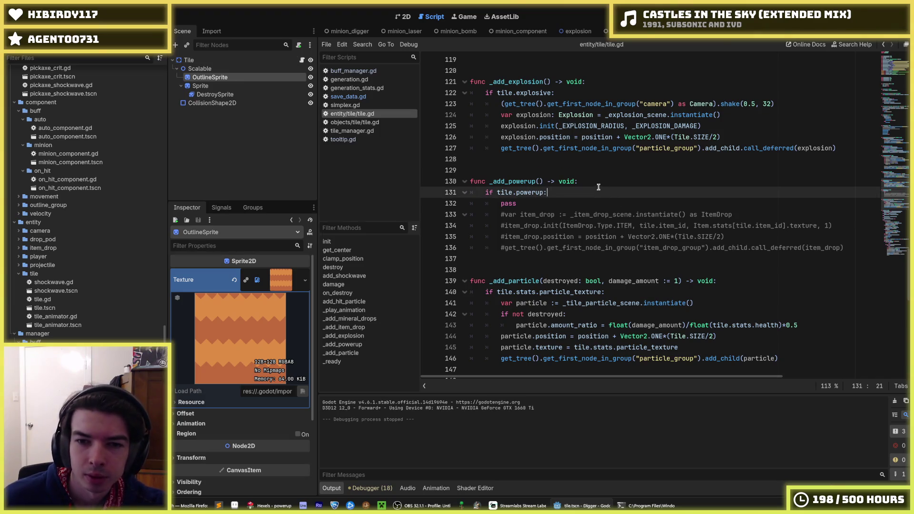
{"action": "left_click", "coordinate": [593, 199]}
{"action": "left_click", "coordinate": [590, 196]}
{"action": "left_click", "coordinate": [589, 199]}
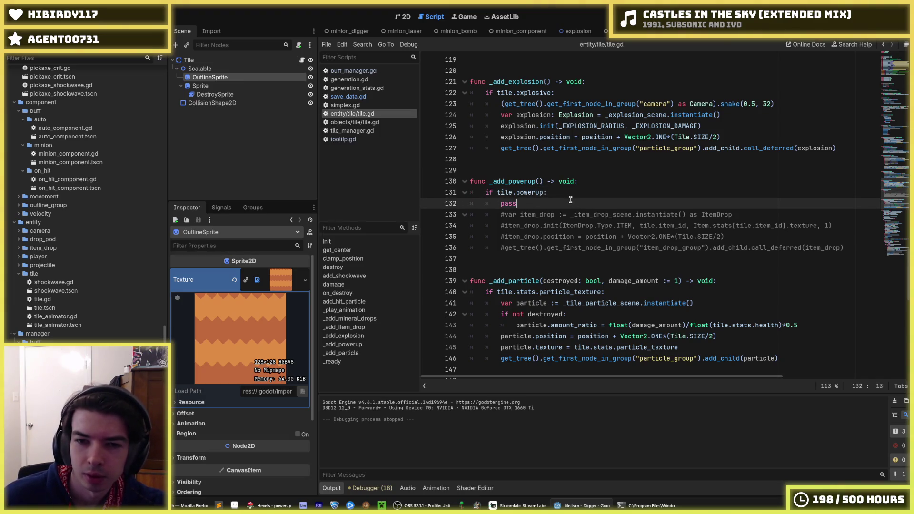
{"action": "left_click", "coordinate": [569, 195]}
{"action": "left_click", "coordinate": [558, 206]}
{"action": "left_click", "coordinate": [555, 196]}
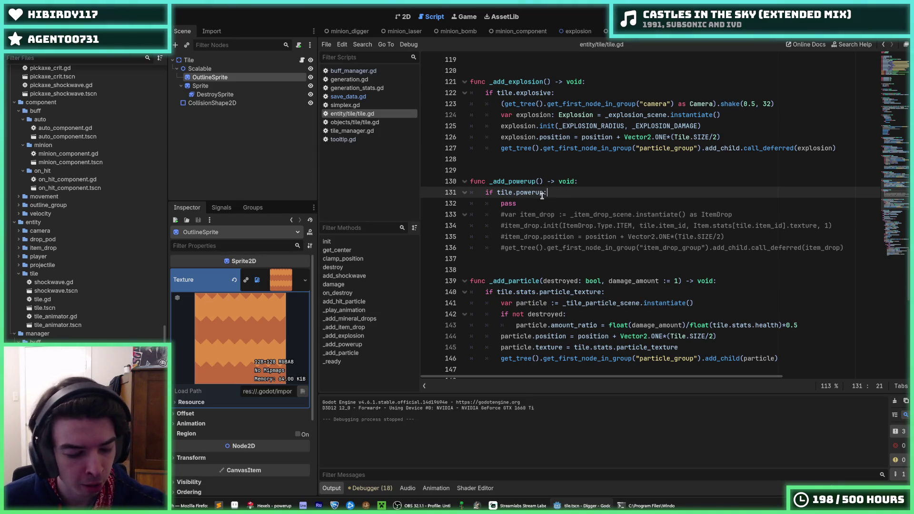
{"action": "mouse_move", "coordinate": [541, 195]}
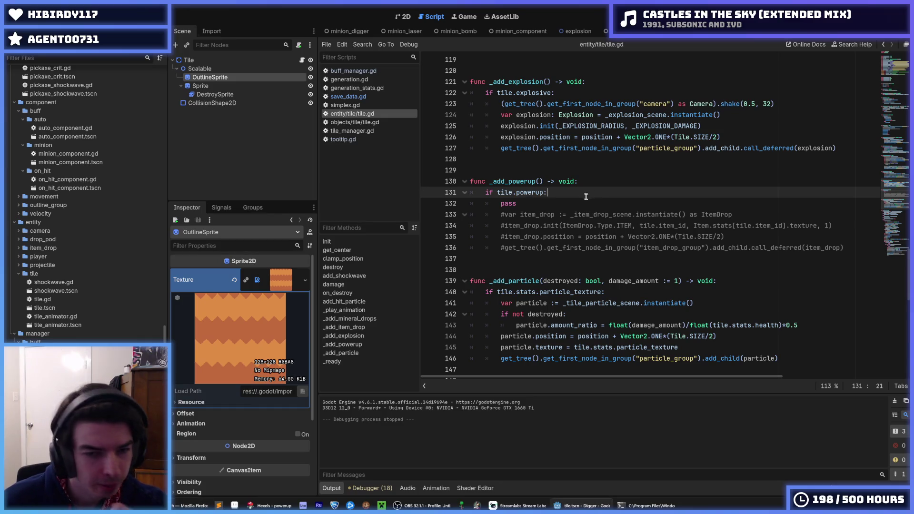
{"action": "left_click", "coordinate": [555, 204]}
{"action": "key", "text": "Up"}
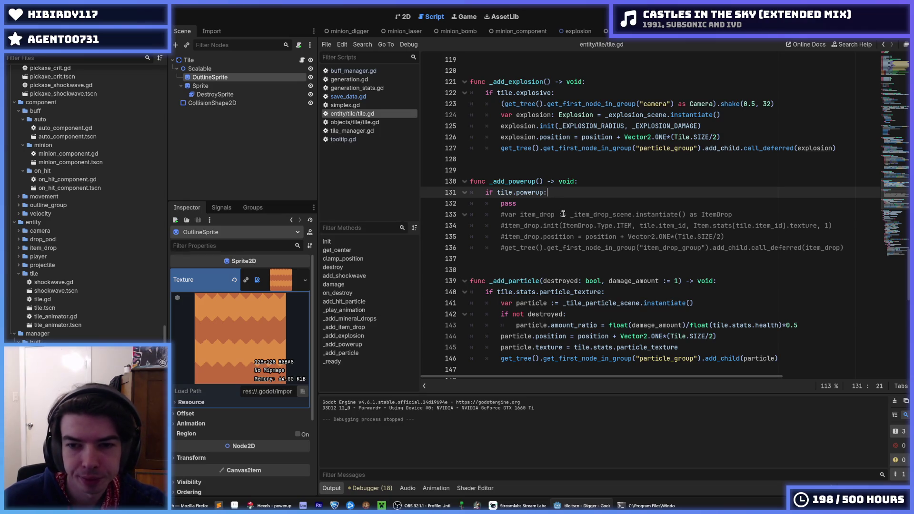
{"action": "left_click", "coordinate": [563, 208]}
{"action": "left_click", "coordinate": [569, 195]}
{"action": "left_click", "coordinate": [563, 200]}
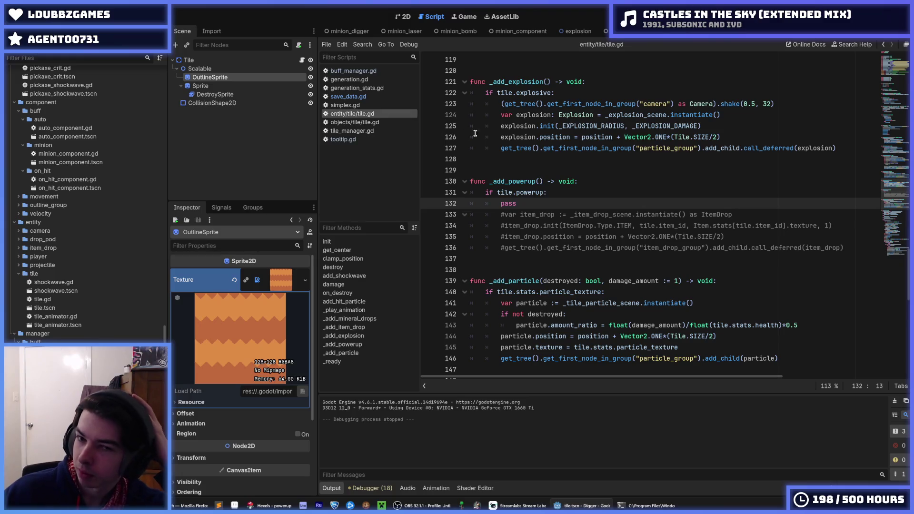
{"action": "left_click", "coordinate": [553, 197]}
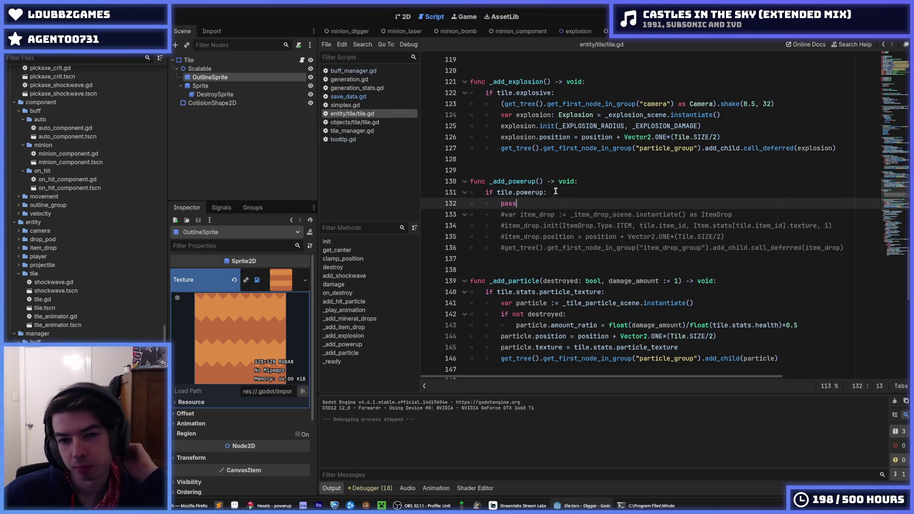
{"action": "left_click", "coordinate": [554, 203]}
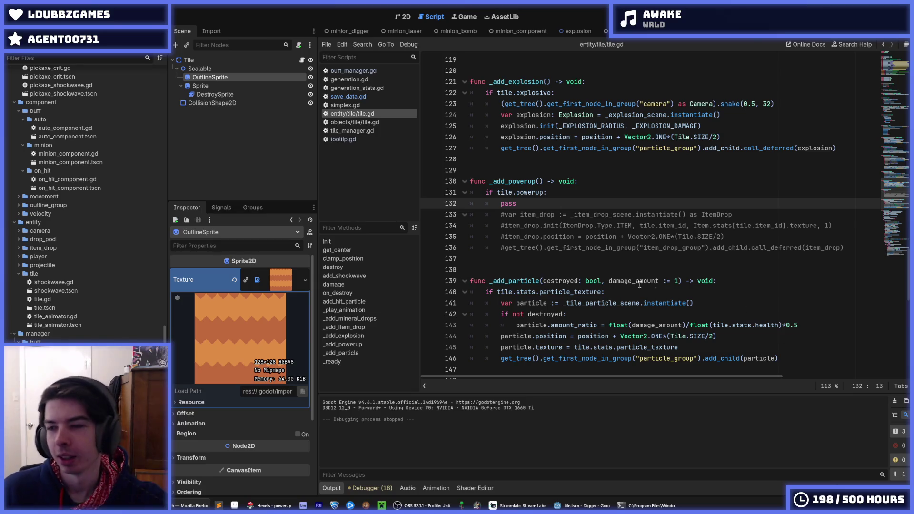
{"action": "key", "text": "ctrl+s"}
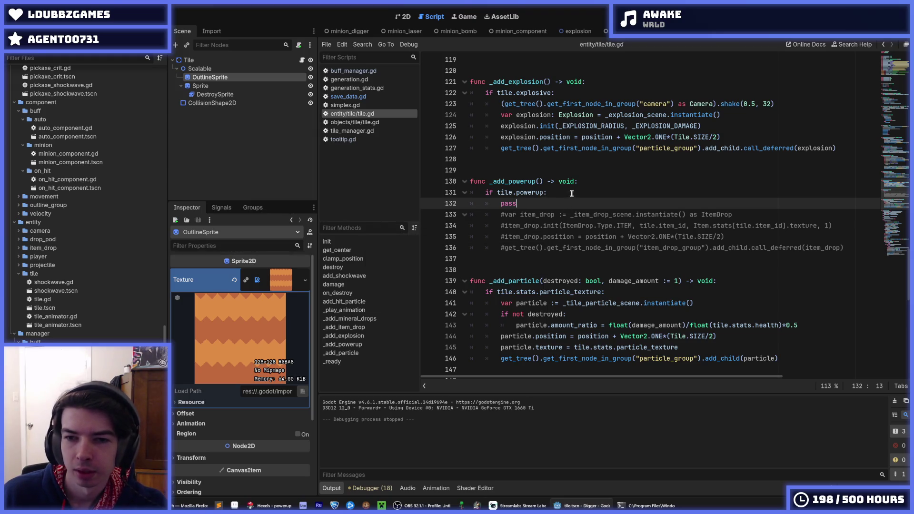
{"action": "left_click", "coordinate": [572, 193]}
{"action": "left_click", "coordinate": [575, 204]}
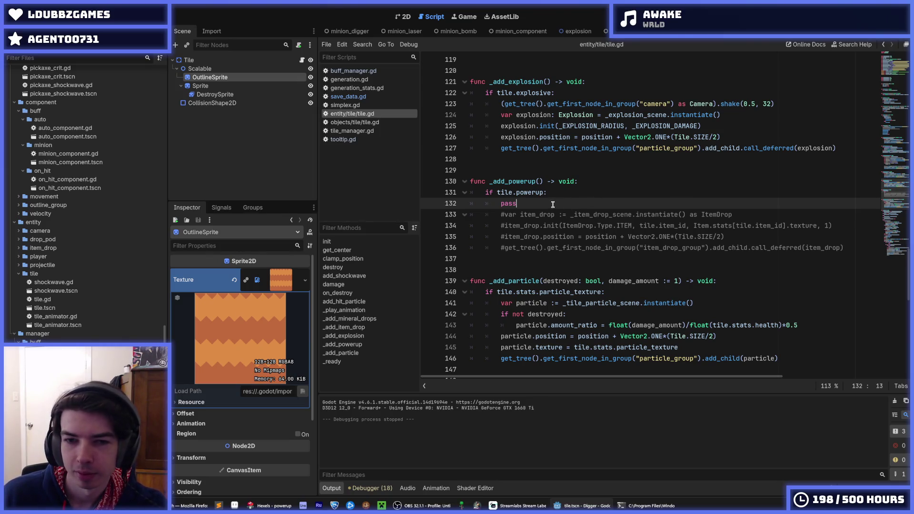
Select around the commented item-drop code and the pass line in _add_powerup
{"action": "left_click_drag", "start_coordinate": [555, 214], "coordinate": [691, 246]}
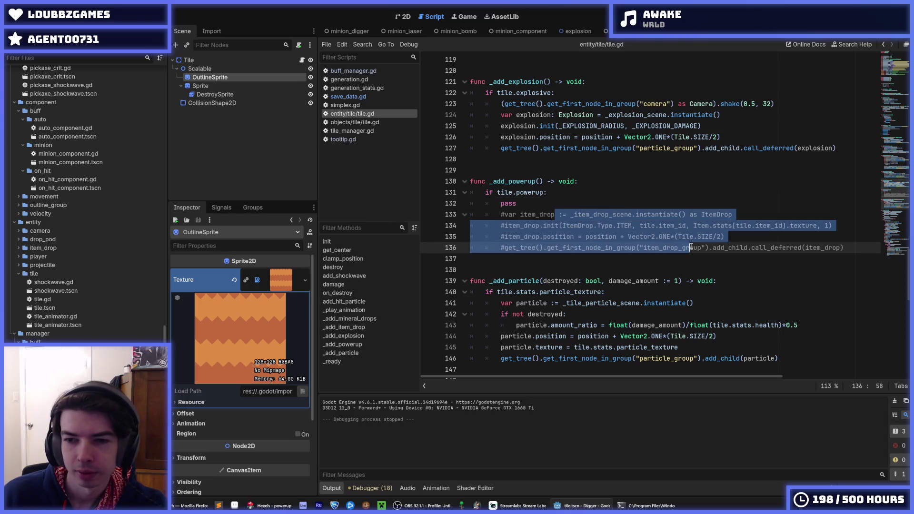
{"action": "left_click", "coordinate": [691, 246]}
{"action": "left_click", "coordinate": [553, 205]}
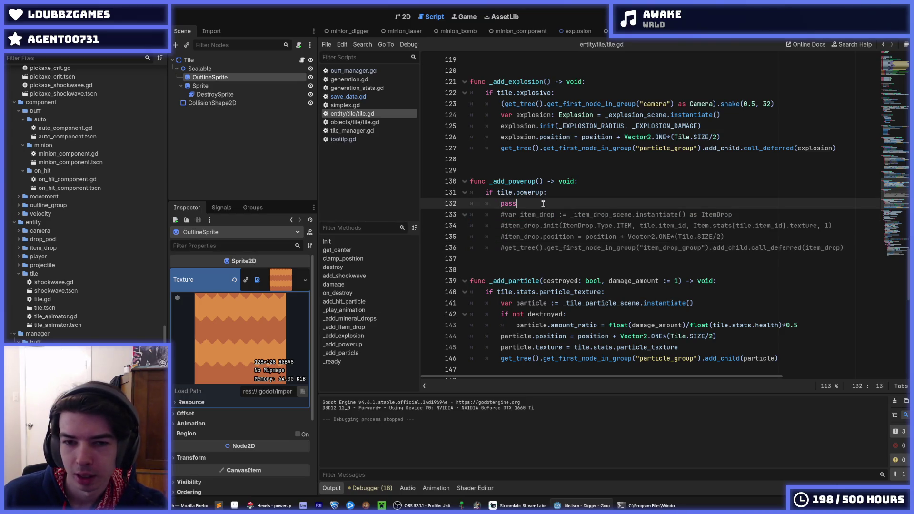
{"action": "left_click_drag", "start_coordinate": [533, 204], "coordinate": [430, 208]}
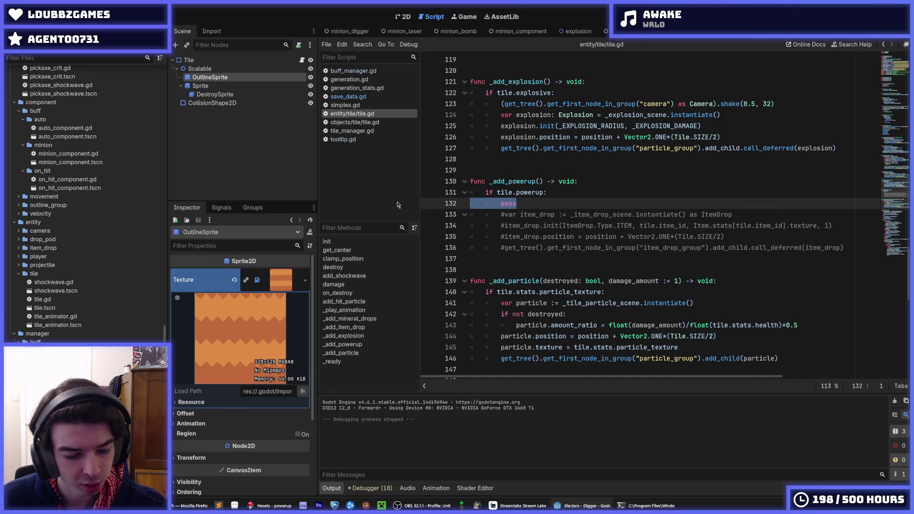
{"action": "left_click", "coordinate": [540, 200]}
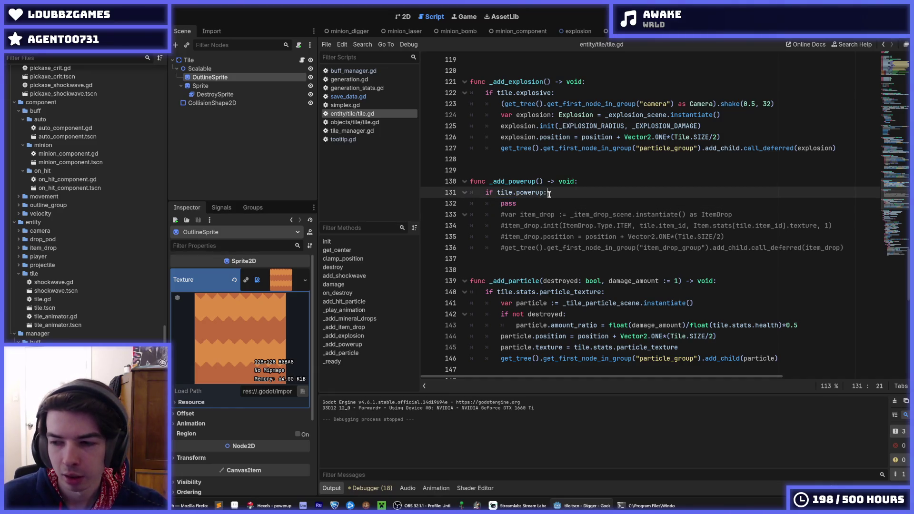
{"action": "left_click", "coordinate": [551, 194]}
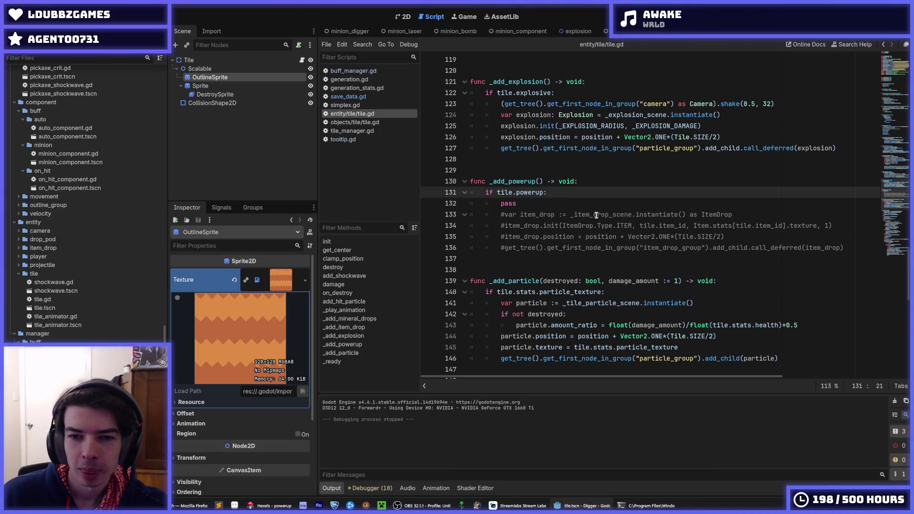
Toggle comments on item-drop lines 133–136 and back, save tile.gd, then delete those lines
{"action": "mouse_move", "coordinate": [596, 215]}
{"action": "left_mouse_down"}
{"action": "mouse_move", "coordinate": [662, 257]}
{"action": "mouse_move", "coordinate": [669, 248]}
{"action": "left_mouse_up"}
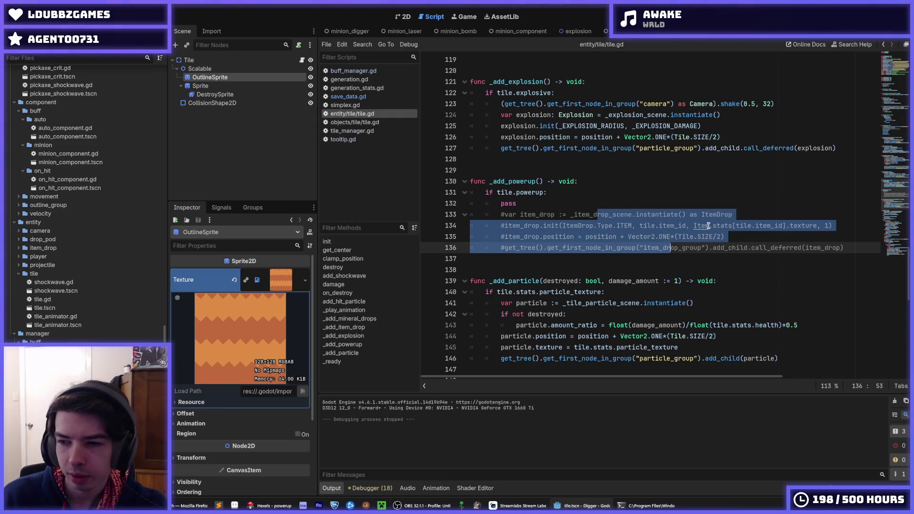
{"action": "key", "text": "ctrl+k"}
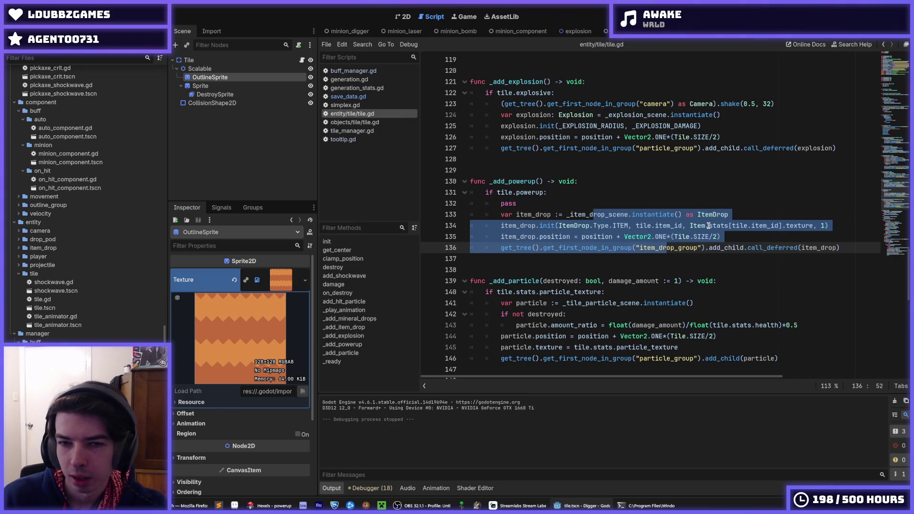
{"action": "key", "text": "Escape"}
{"action": "key", "text": "shift+Up"}
{"action": "key", "text": "shift+Up"}
{"action": "key", "text": "shift+Up"}
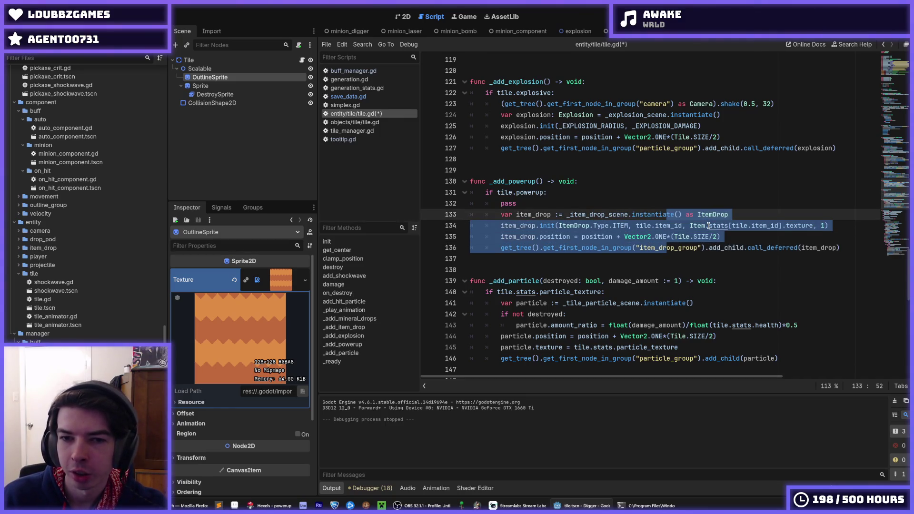
{"action": "key", "text": "ctrl+k"}
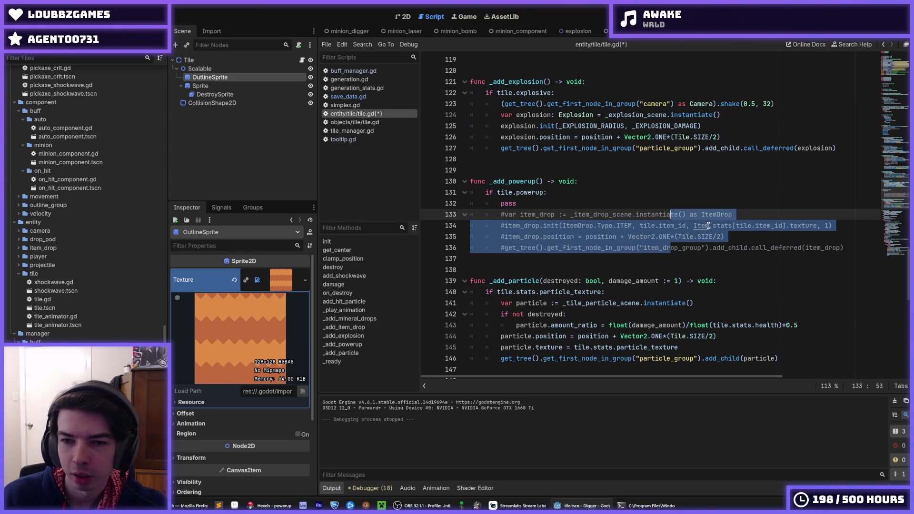
{"action": "key", "text": "Down"}
{"action": "key", "text": "Down"}
{"action": "key", "text": "Up"}
{"action": "key", "text": "Up"}
{"action": "key", "text": "Up"}
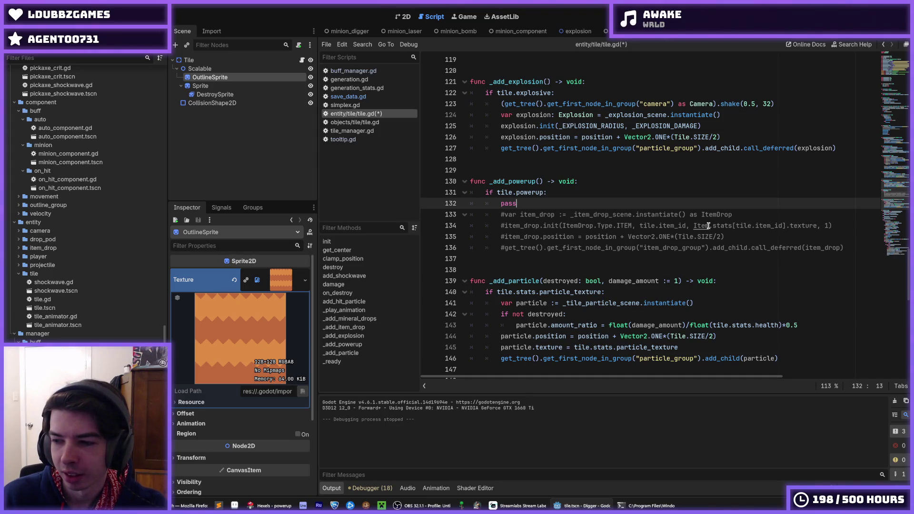
{"action": "key", "text": "ctrl+s"}
{"action": "key", "text": "ctrl+s"}
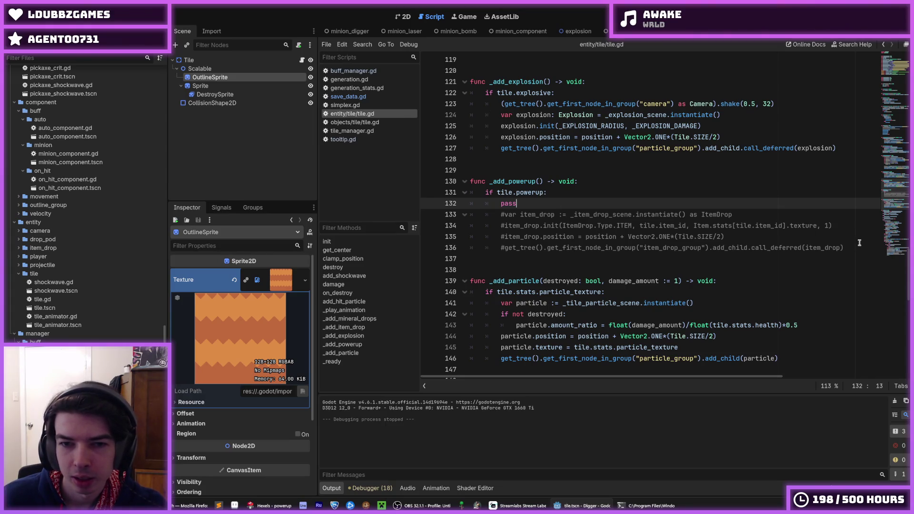
{"action": "left_click_drag", "start_coordinate": [859, 248], "coordinate": [641, 204]}
{"action": "key", "text": "BackSpace"}
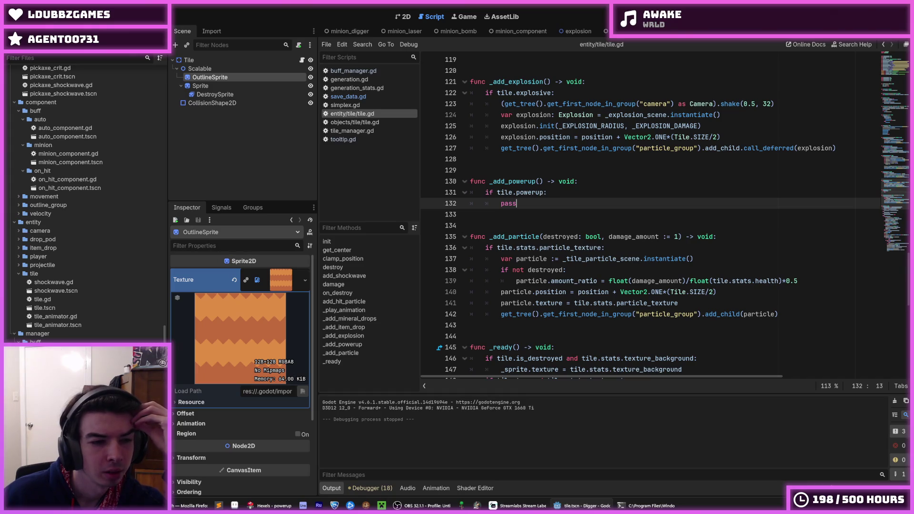
{"action": "left_click", "coordinate": [19, 256]}
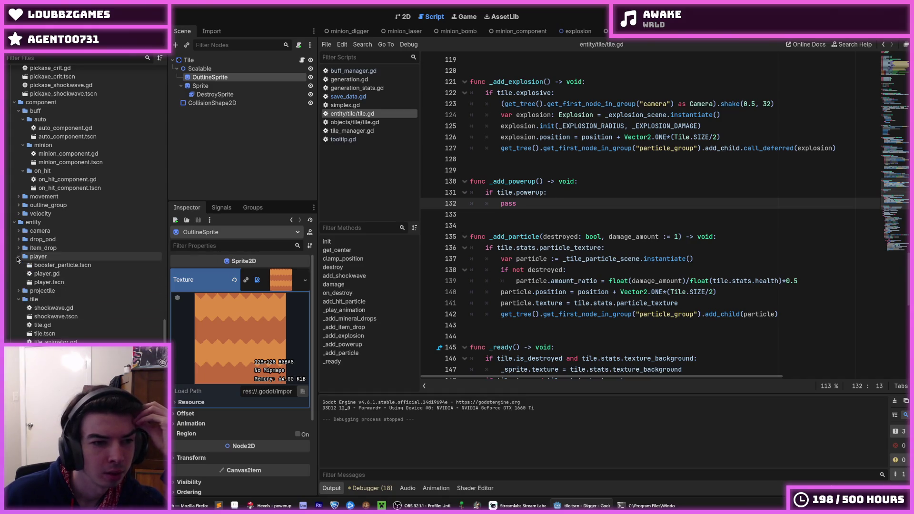
{"action": "double_click", "coordinate": [53, 275]}
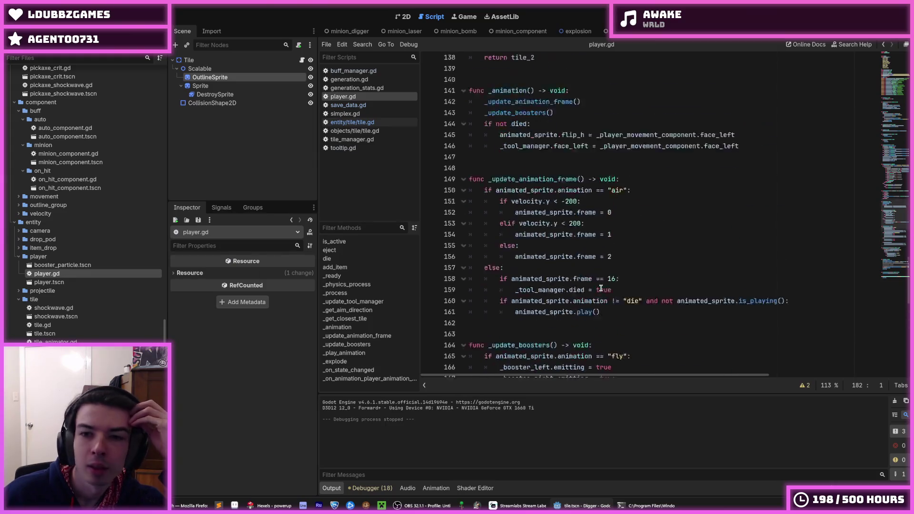
{"action": "scroll", "coordinate": [601, 289], "scroll_direction": "up", "scroll_amount": 20}
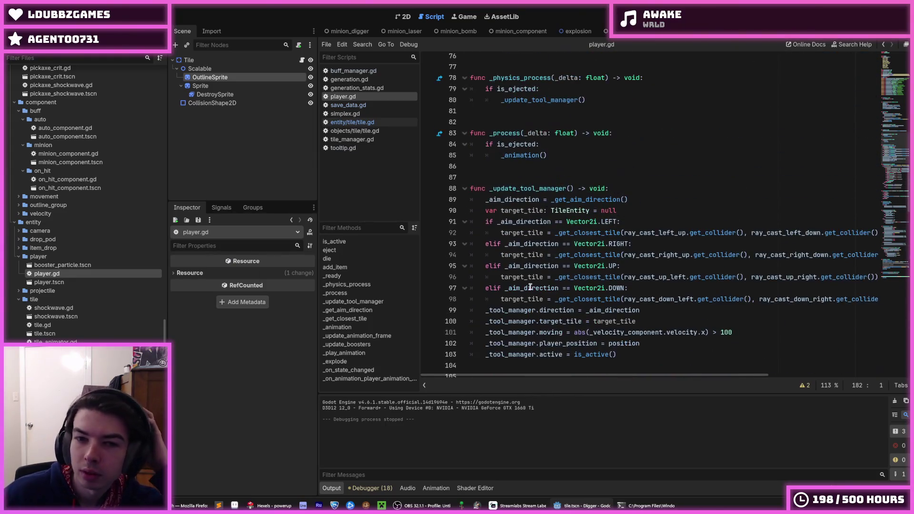
{"action": "scroll", "coordinate": [529, 287], "scroll_direction": "up", "scroll_amount": 7}
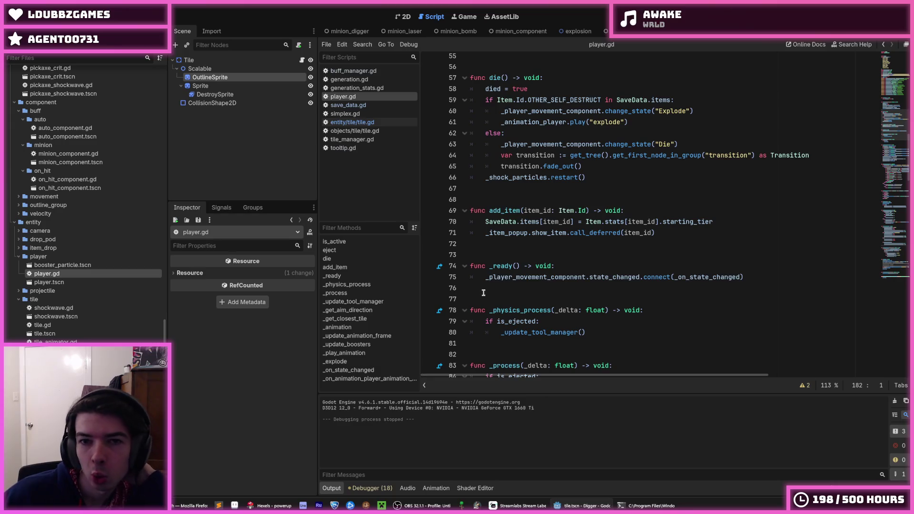
{"action": "scroll", "coordinate": [574, 253], "scroll_direction": "up", "scroll_amount": 1}
{"action": "left_click", "coordinate": [596, 214]}
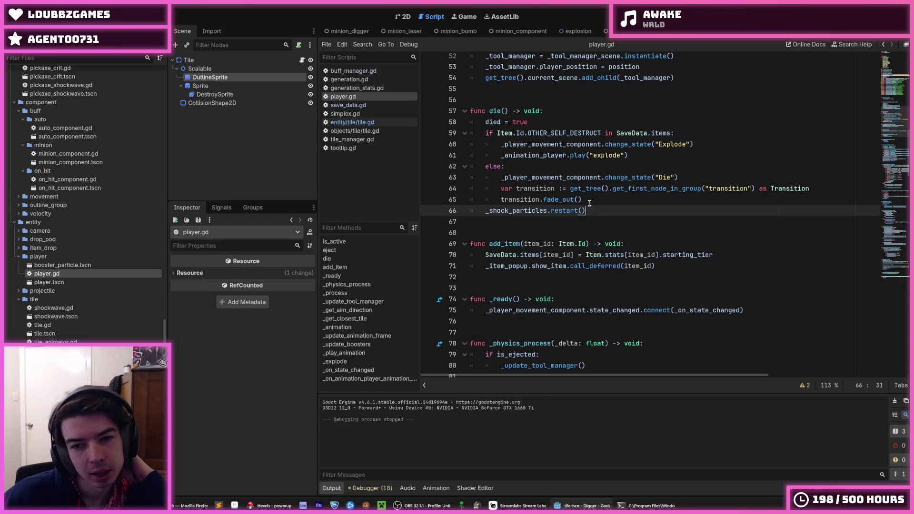
{"action": "left_click", "coordinate": [589, 203]}
{"action": "left_click", "coordinate": [590, 208]}
{"action": "left_click", "coordinate": [590, 199]}
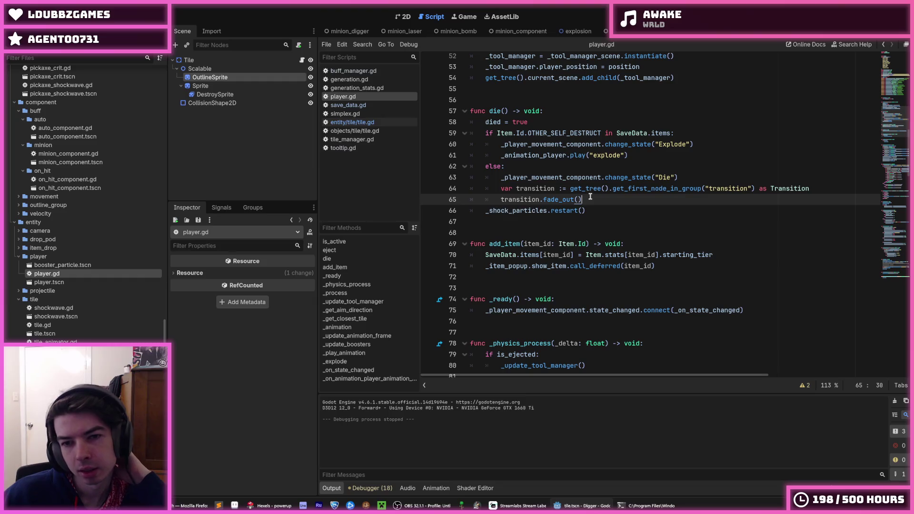
{"action": "left_click", "coordinate": [596, 210]}
{"action": "left_click", "coordinate": [598, 202]}
{"action": "scroll", "coordinate": [598, 202], "scroll_direction": "up", "scroll_amount": 3}
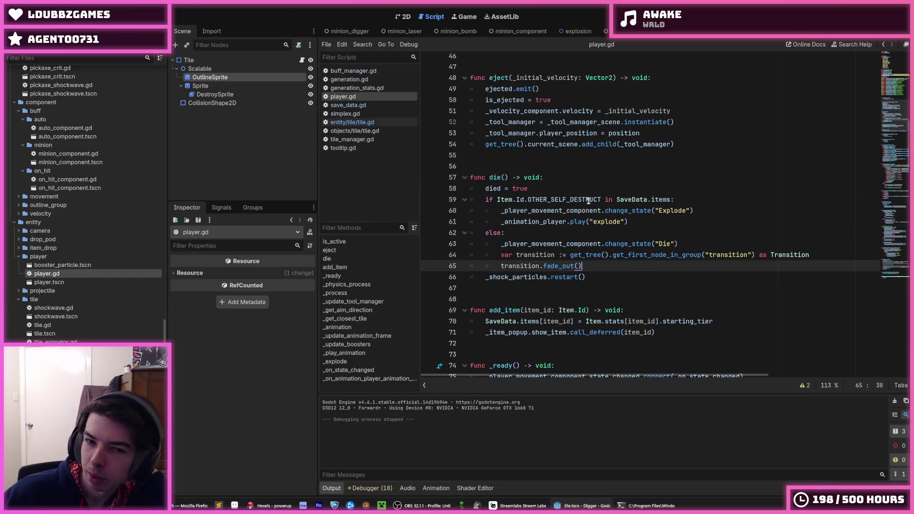
{"action": "left_click", "coordinate": [560, 217]}
{"action": "left_click", "coordinate": [550, 213]}
{"action": "left_click", "coordinate": [551, 218]}
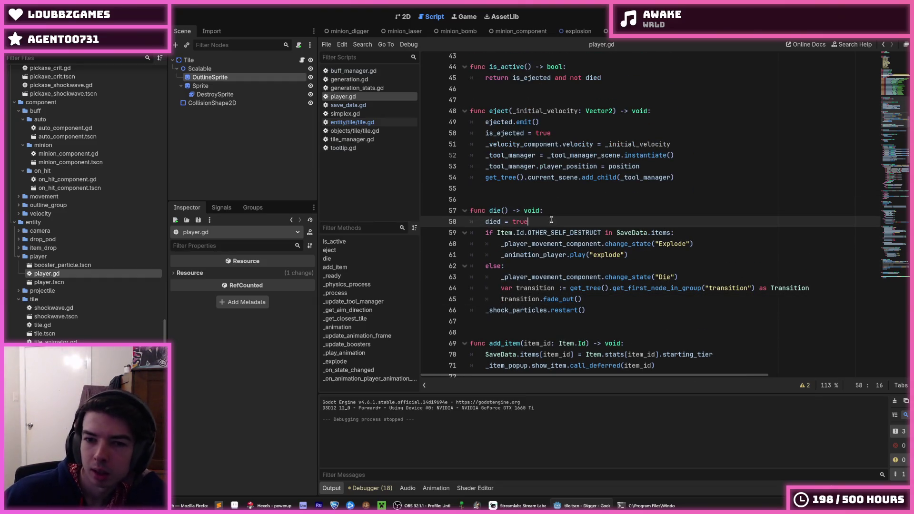
{"action": "left_click", "coordinate": [551, 212]}
{"action": "left_click", "coordinate": [543, 219]}
{"action": "left_click", "coordinate": [553, 212]}
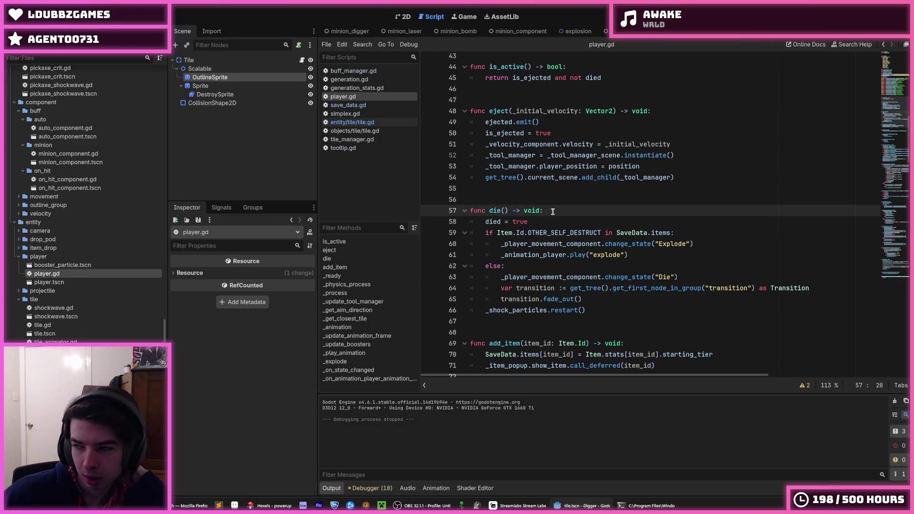
{"action": "scroll", "coordinate": [542, 205], "scroll_direction": "down", "scroll_amount": 2}
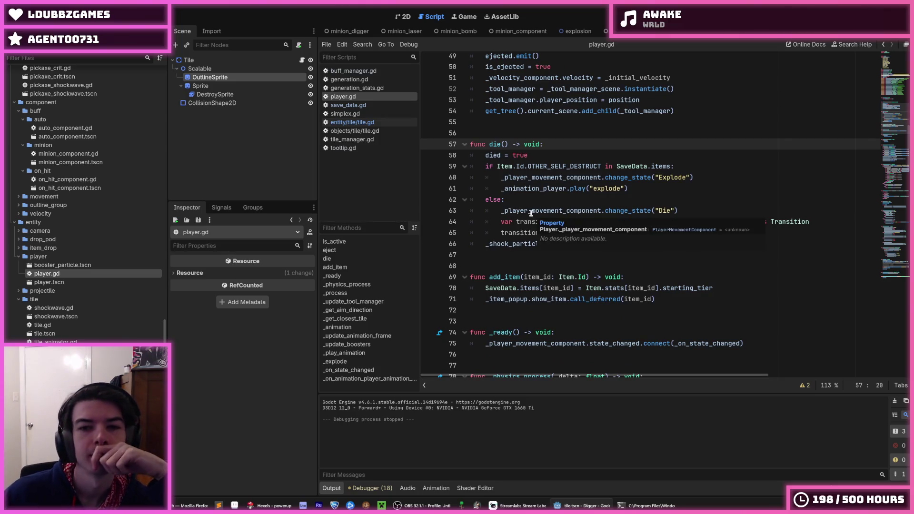
{"action": "scroll", "coordinate": [529, 218], "scroll_direction": "up", "scroll_amount": 1}
{"action": "scroll", "coordinate": [526, 223], "scroll_direction": "up", "scroll_amount": 4}
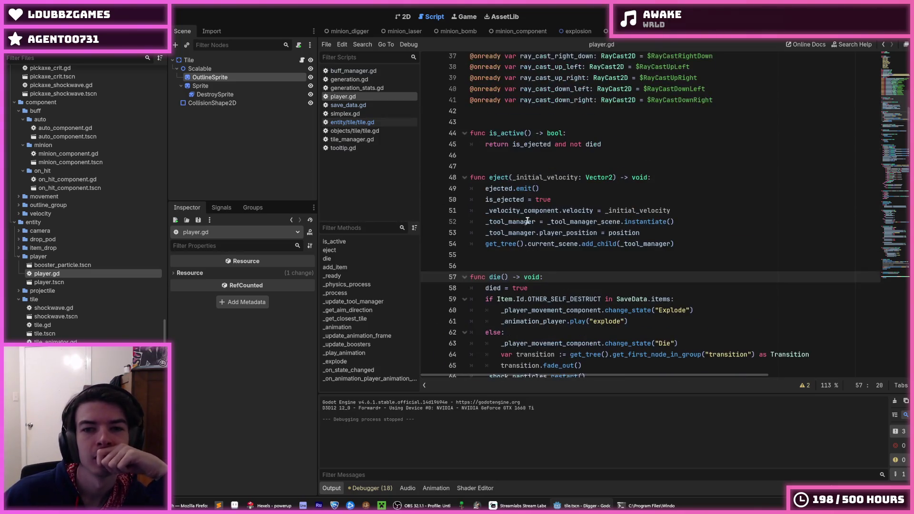
{"action": "scroll", "coordinate": [528, 225], "scroll_direction": "down", "scroll_amount": 4}
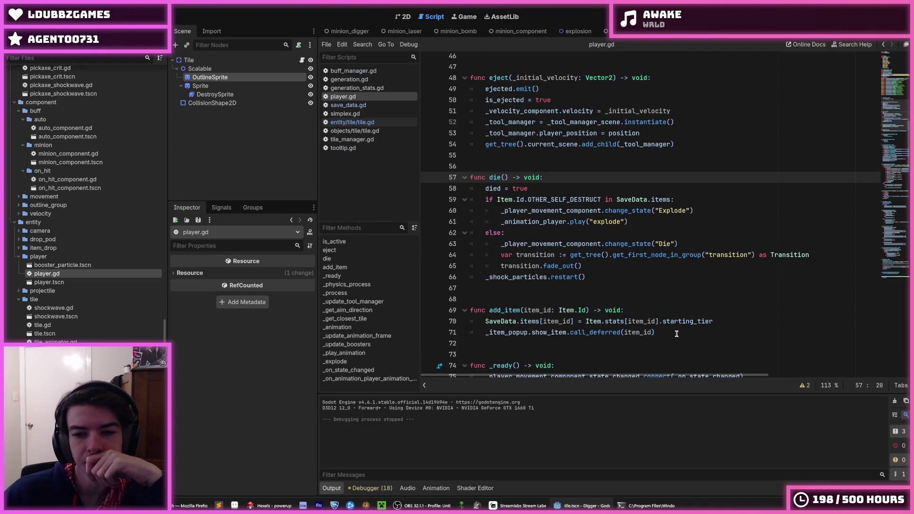
{"action": "mouse_move", "coordinate": [673, 332]}
{"action": "left_mouse_down"}
{"action": "mouse_move", "coordinate": [476, 322]}
{"action": "mouse_move", "coordinate": [450, 311]}
{"action": "left_mouse_up"}
{"action": "scroll", "coordinate": [595, 314], "scroll_direction": "down", "scroll_amount": 2}
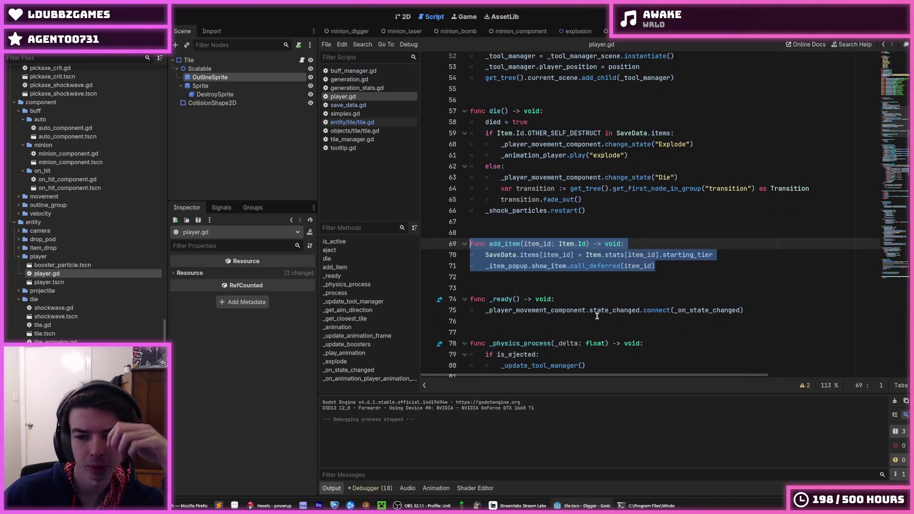
{"action": "left_click", "coordinate": [679, 267]}
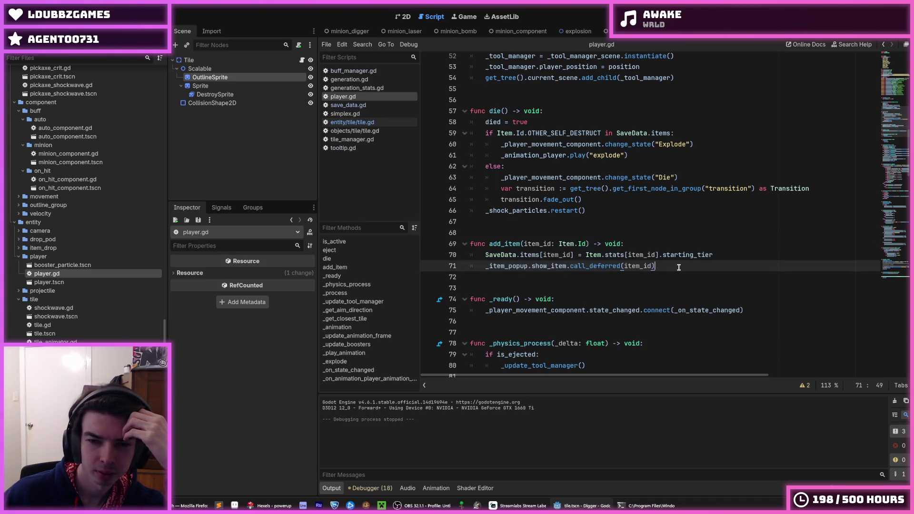
{"action": "double_click", "coordinate": [629, 255]}
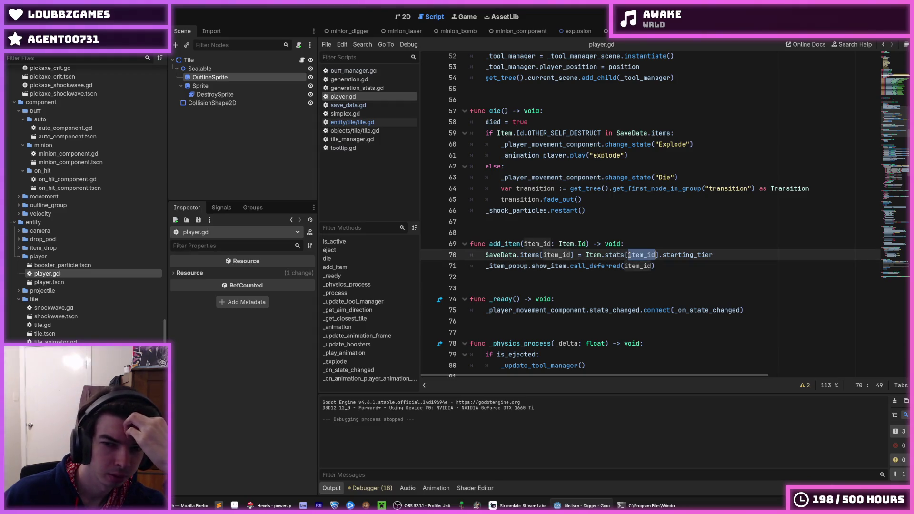
{"action": "left_click", "coordinate": [600, 245]}
{"action": "scroll", "coordinate": [599, 245], "scroll_direction": "up", "scroll_amount": 3}
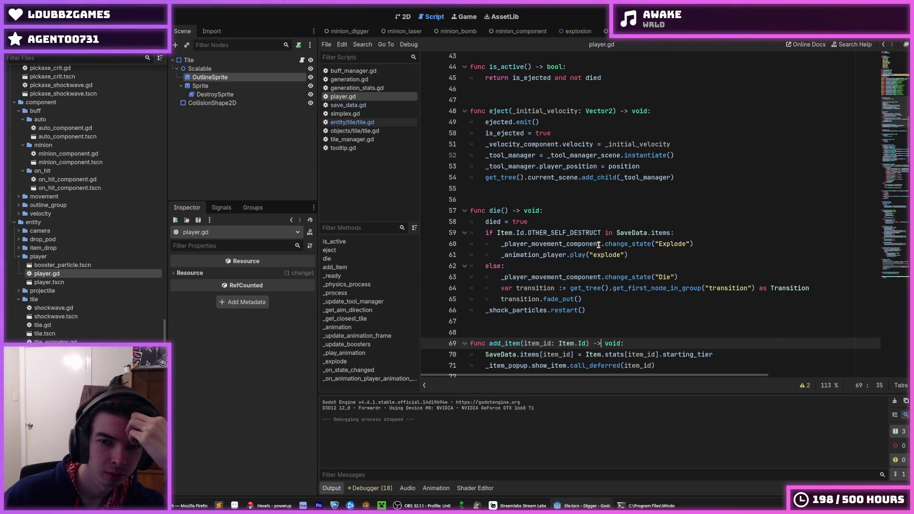
{"action": "scroll", "coordinate": [598, 245], "scroll_direction": "up", "scroll_amount": 2}
{"action": "scroll", "coordinate": [595, 243], "scroll_direction": "up", "scroll_amount": 8}
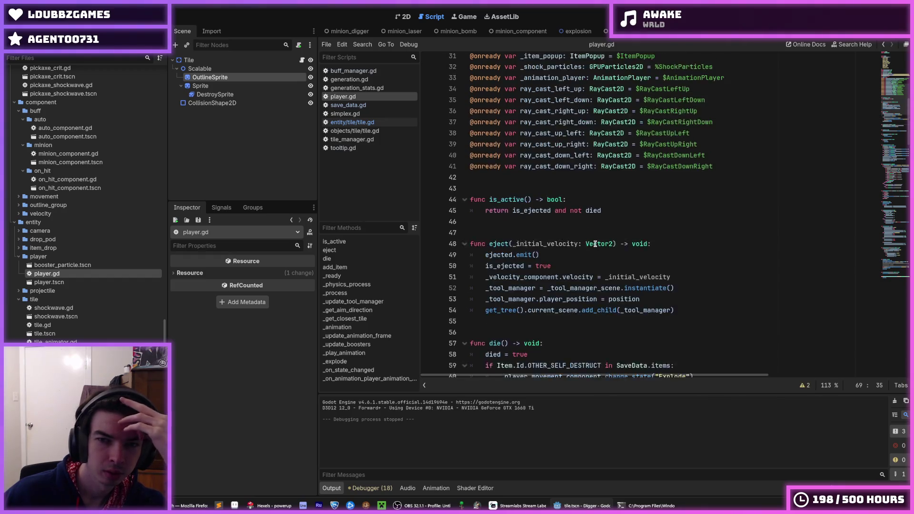
{"action": "scroll", "coordinate": [516, 189], "scroll_direction": "up", "scroll_amount": 4}
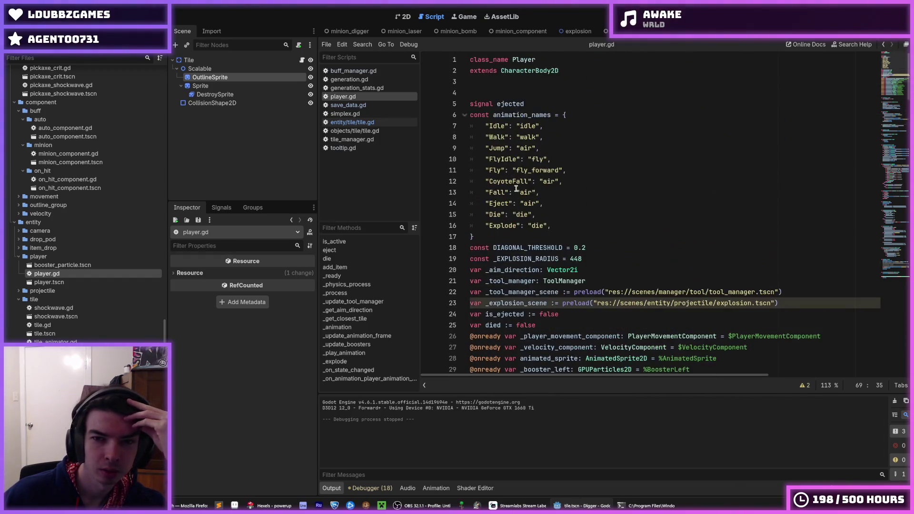
{"action": "scroll", "coordinate": [515, 189], "scroll_direction": "down", "scroll_amount": 20}
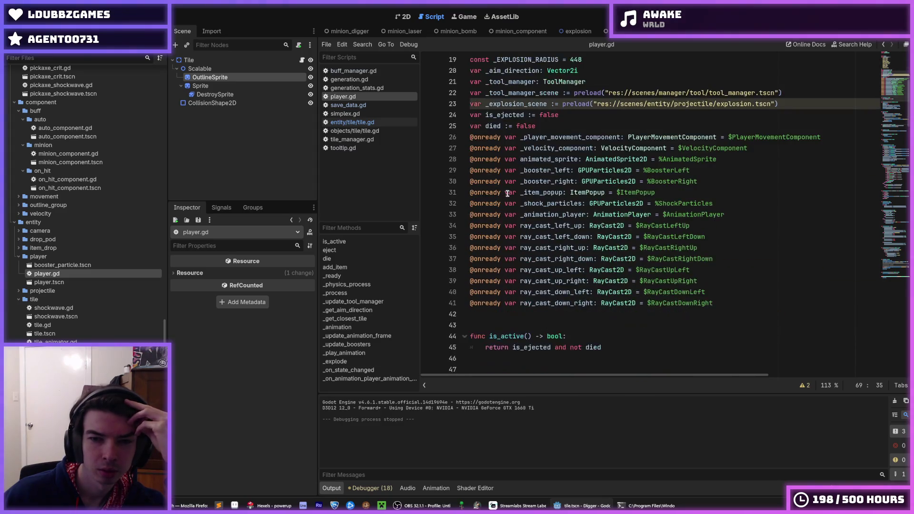
{"action": "scroll", "coordinate": [505, 197], "scroll_direction": "down", "scroll_amount": 5}
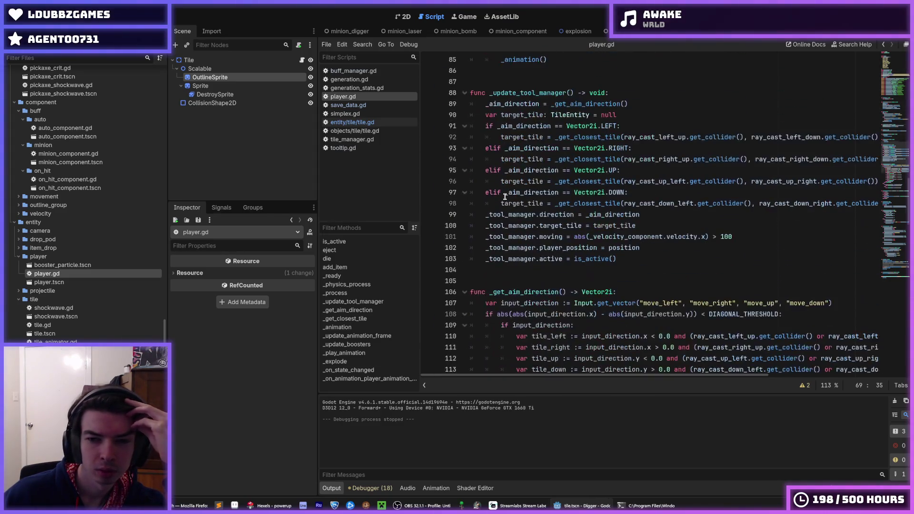
{"action": "scroll", "coordinate": [505, 197], "scroll_direction": "down", "scroll_amount": 2}
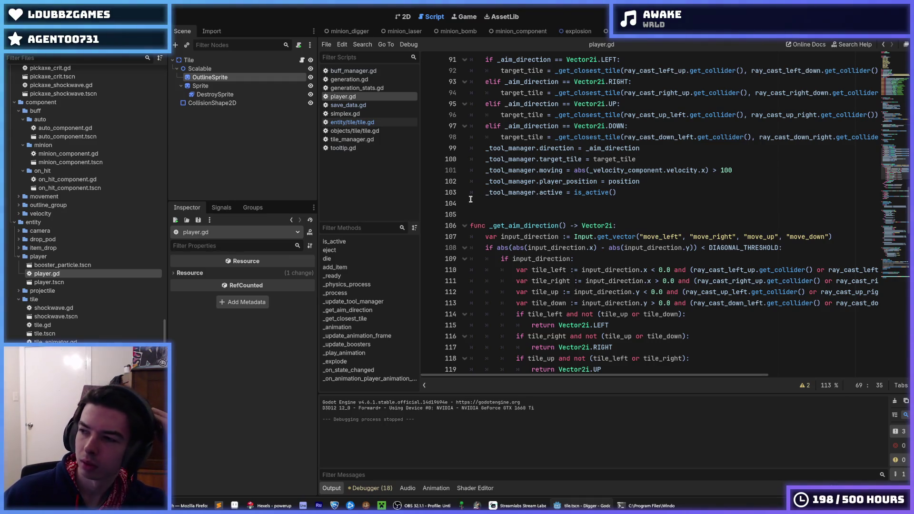
{"action": "scroll", "coordinate": [519, 216], "scroll_direction": "down", "scroll_amount": 15}
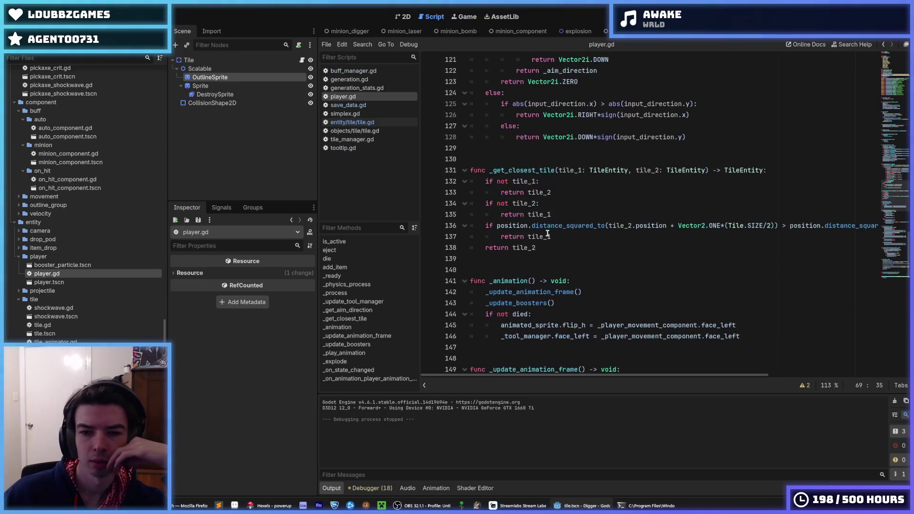
{"action": "left_click", "coordinate": [898, 276]}
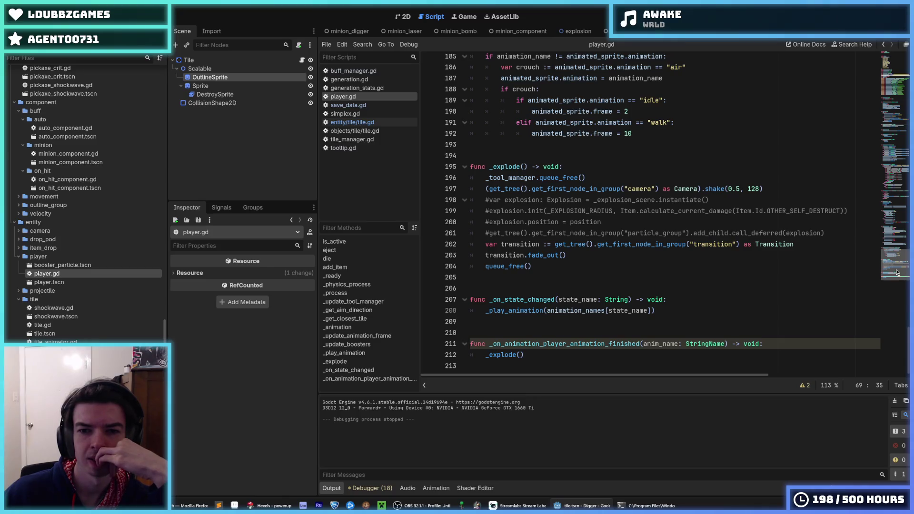
{"action": "mouse_move", "coordinate": [897, 272]}
{"action": "left_mouse_down"}
{"action": "mouse_move", "coordinate": [881, 97]}
{"action": "mouse_move", "coordinate": [881, 117]}
{"action": "left_mouse_up"}
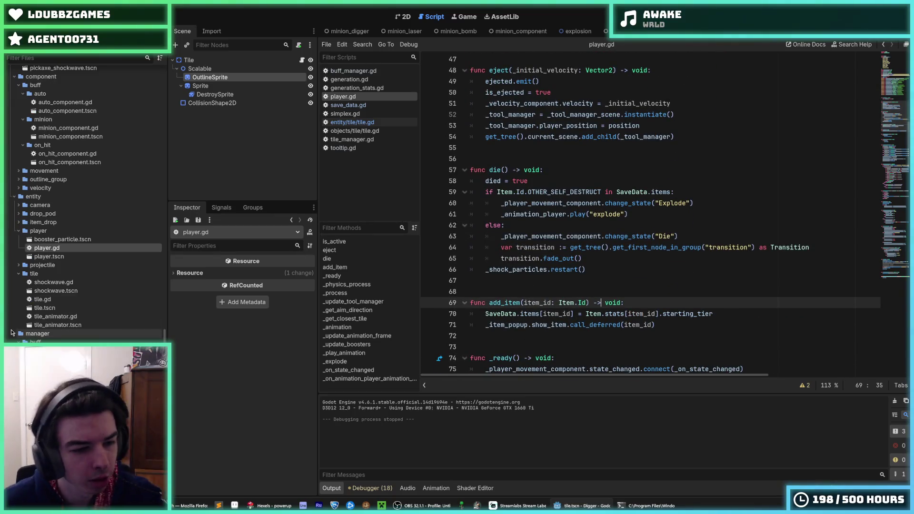
Scroll the FileSystem dock and collapse the scenes/buff folder
{"action": "scroll", "coordinate": [7, 299], "scroll_direction": "up", "scroll_amount": 10}
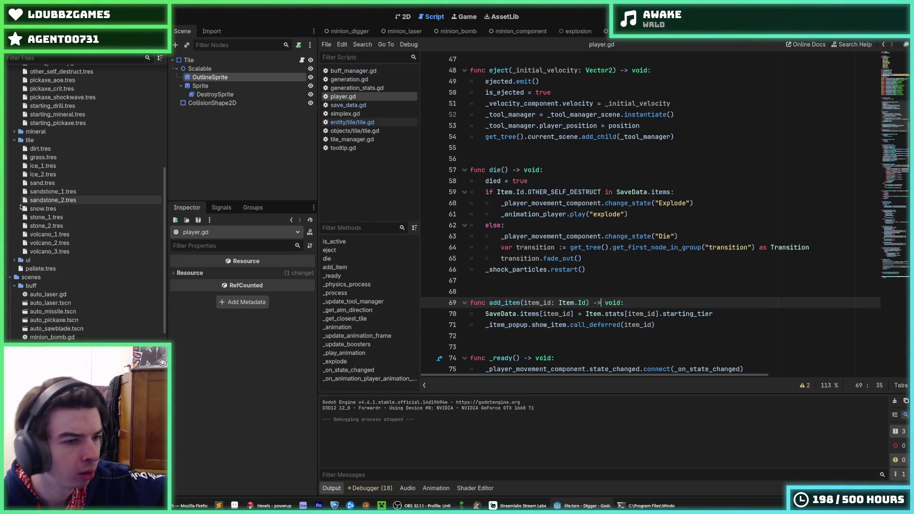
{"action": "scroll", "coordinate": [20, 287], "scroll_direction": "down", "scroll_amount": 5}
{"action": "scroll", "coordinate": [20, 287], "scroll_direction": "up", "scroll_amount": 3}
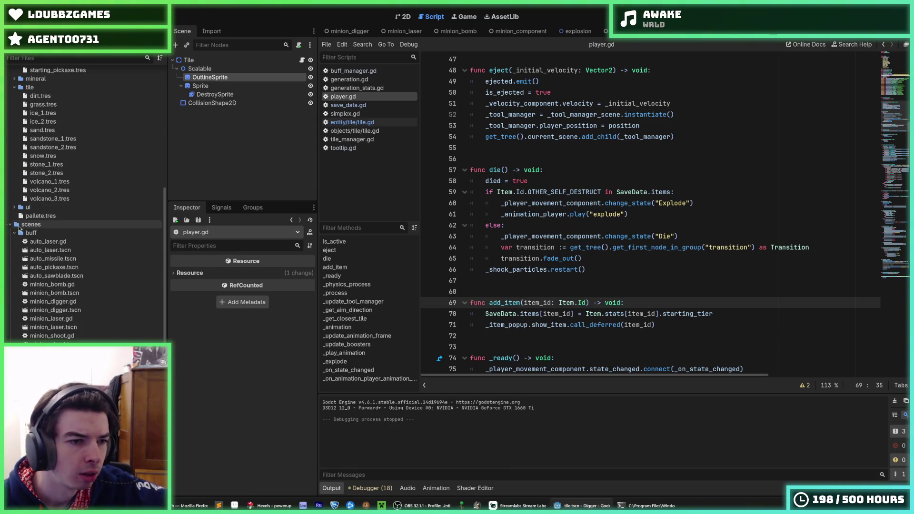
{"action": "left_click", "coordinate": [14, 233]}
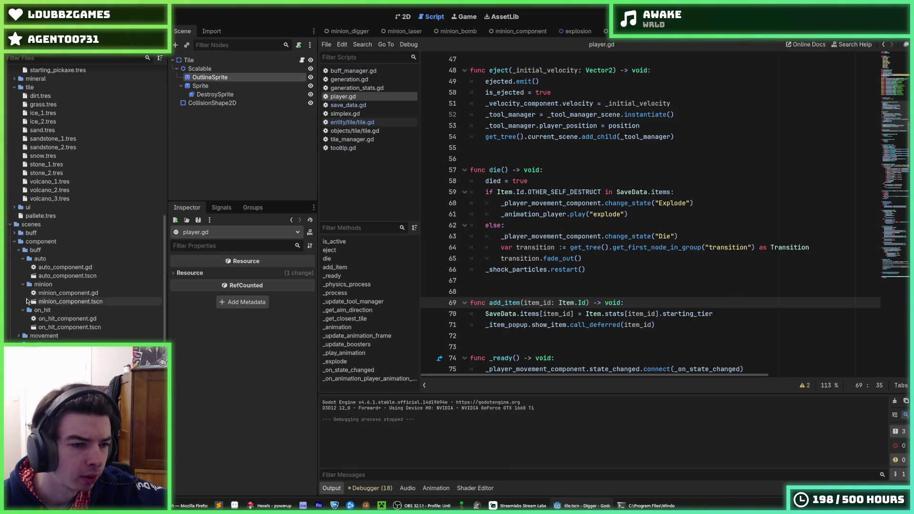
{"action": "scroll", "coordinate": [13, 235], "scroll_direction": "down", "scroll_amount": 4}
{"action": "key", "text": "ctrl+Tab"}
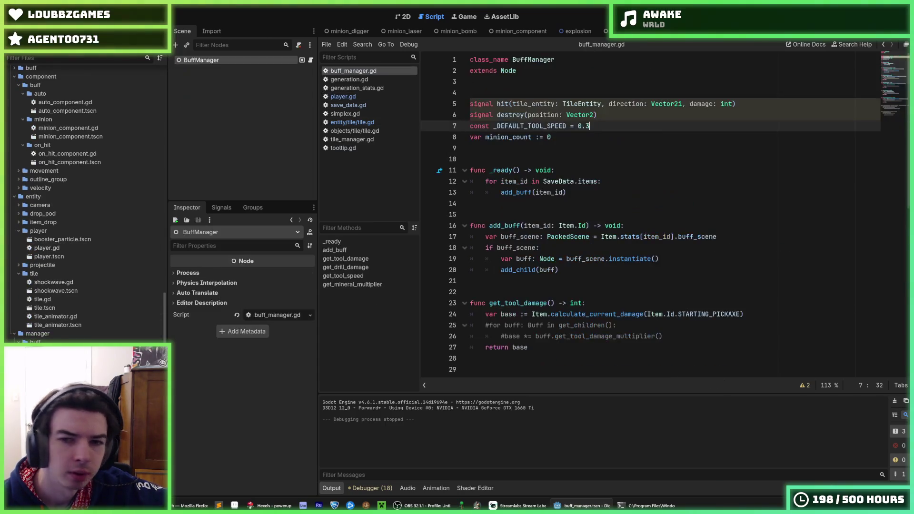
Browse the _ready function in buff_manager.gd
{"action": "left_click", "coordinate": [615, 162]}
{"action": "left_click", "coordinate": [614, 166]}
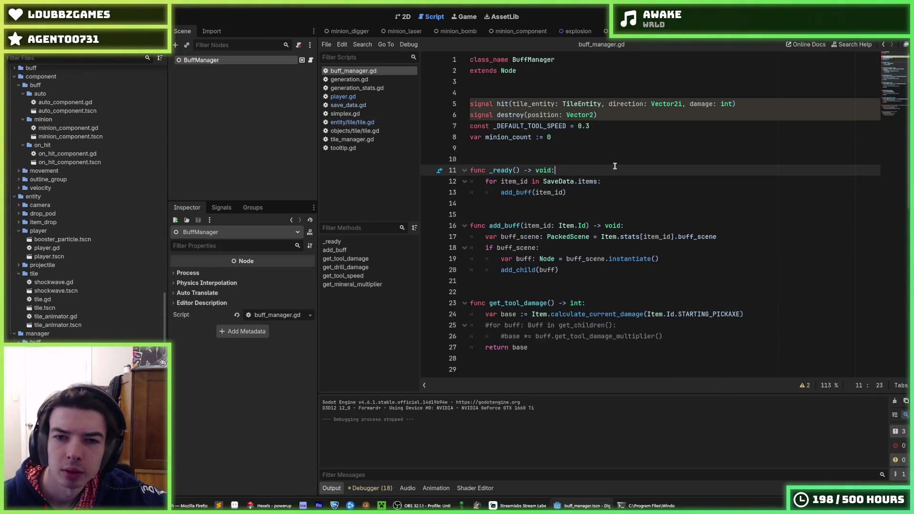
{"action": "scroll", "coordinate": [613, 167], "scroll_direction": "down", "scroll_amount": 8}
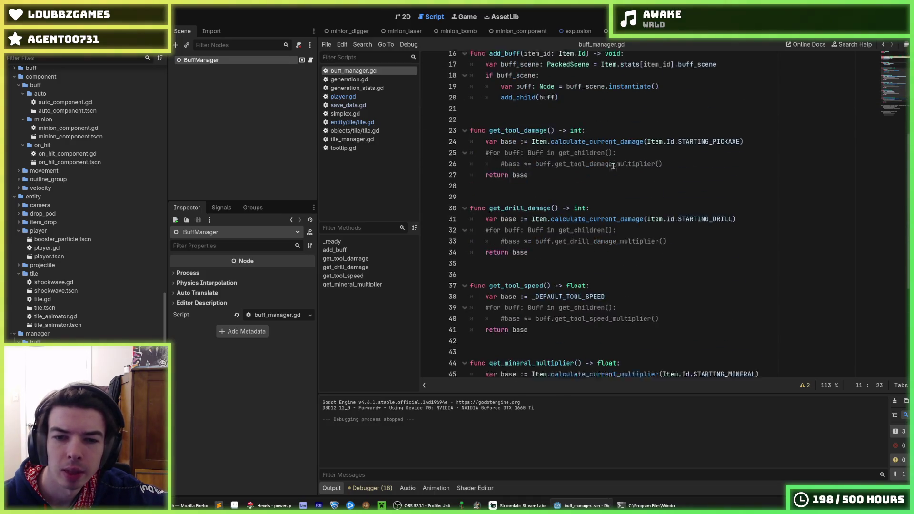
{"action": "scroll", "coordinate": [609, 167], "scroll_direction": "up", "scroll_amount": 8}
{"action": "scroll", "coordinate": [610, 167], "scroll_direction": "up", "scroll_amount": 2}
Select the add_buff definition on line 16 and its call on line 13, and bring up its context menu
{"action": "double_click", "coordinate": [509, 227]}
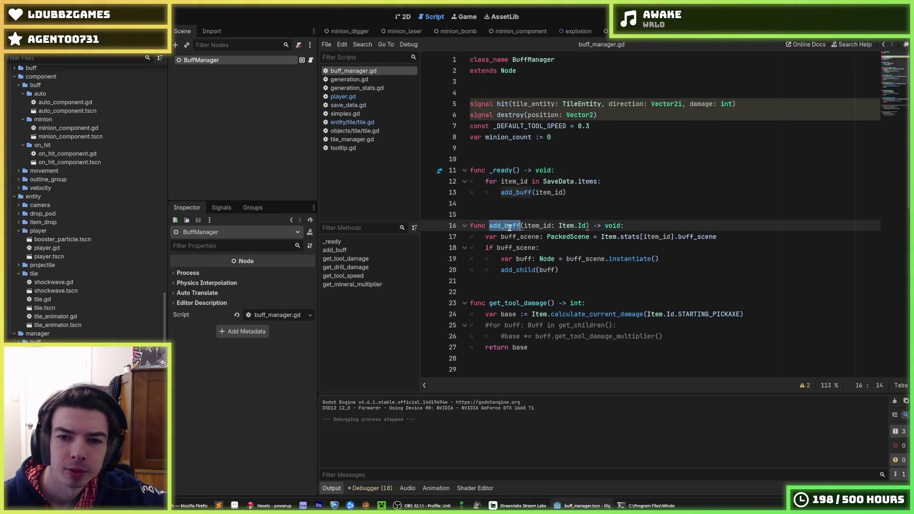
{"action": "double_click", "coordinate": [513, 193]}
{"action": "double_click", "coordinate": [500, 227]}
{"action": "right_click", "coordinate": [500, 227]}
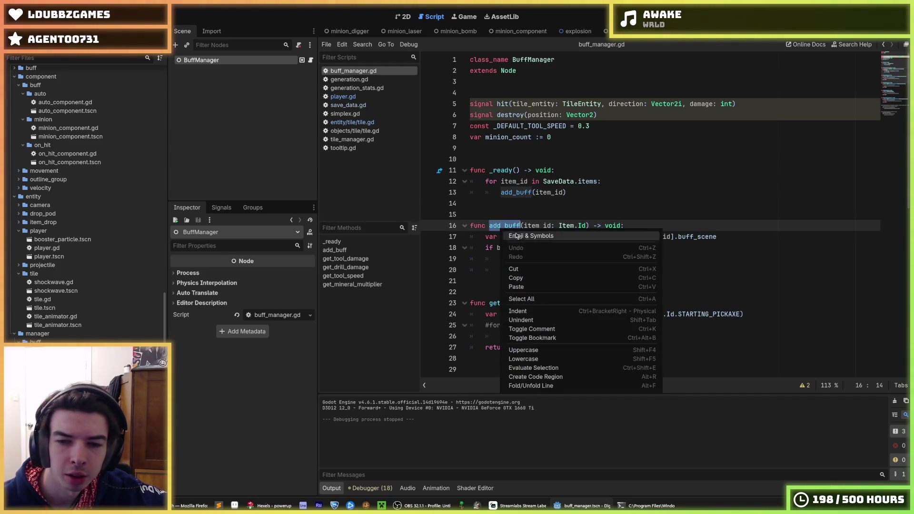
{"action": "left_click", "coordinate": [578, 270]}
{"action": "scroll", "coordinate": [579, 255], "scroll_direction": "down", "scroll_amount": 7}
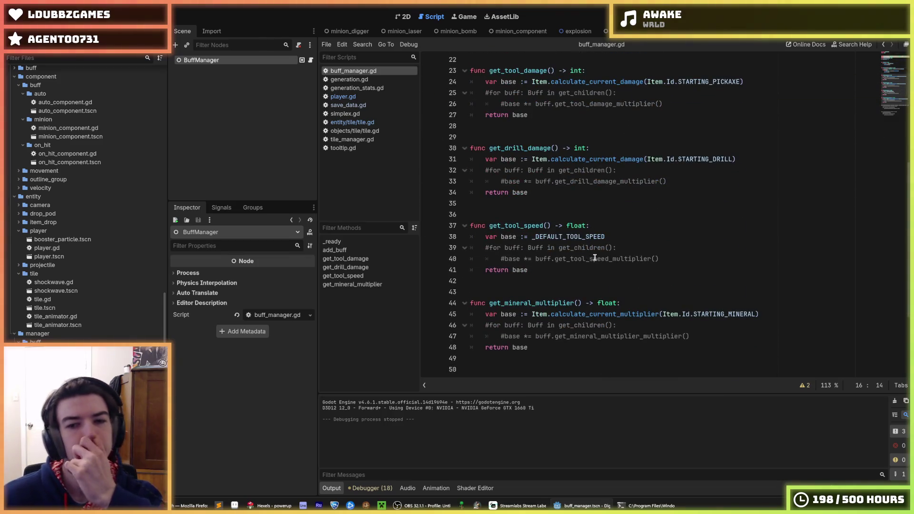
{"action": "scroll", "coordinate": [577, 318], "scroll_direction": "up", "scroll_amount": 7}
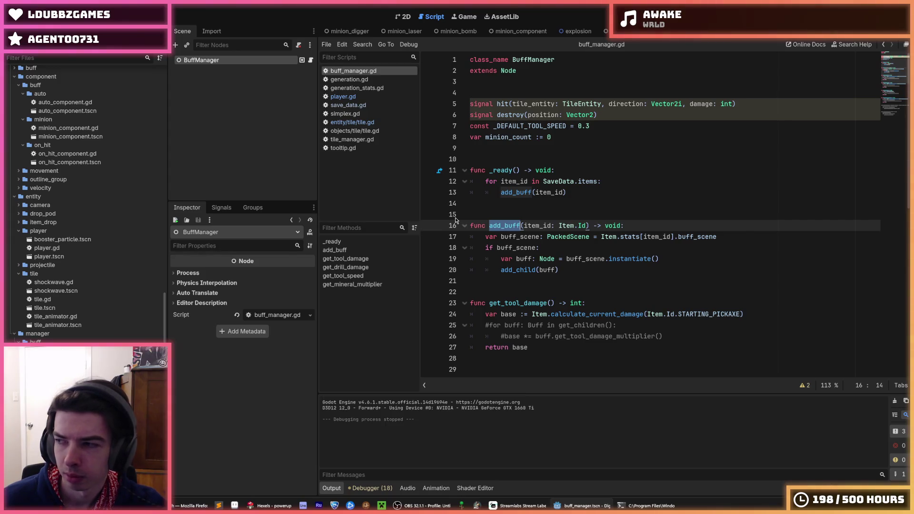
{"action": "left_click", "coordinate": [369, 122]}
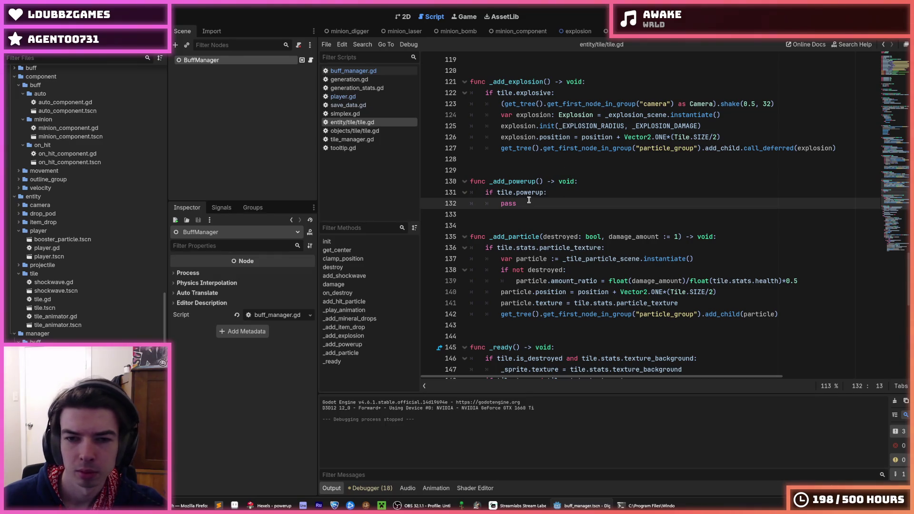
Copy the 'var buff_manager := ...' line from _add_mineral_drops and select pass on line 132
{"action": "left_click_drag", "start_coordinate": [521, 203], "coordinate": [501, 203]}
{"action": "left_click", "coordinate": [567, 200]}
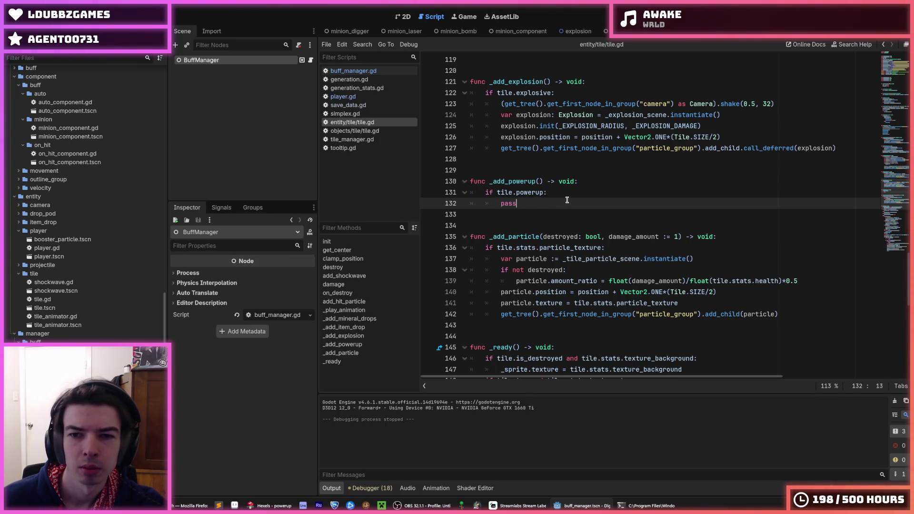
{"action": "left_click", "coordinate": [367, 72]}
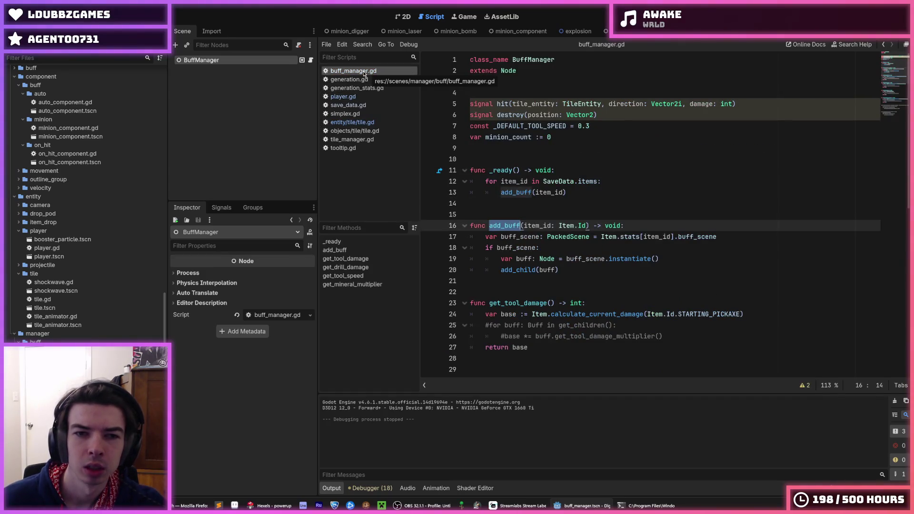
{"action": "left_click", "coordinate": [350, 123]}
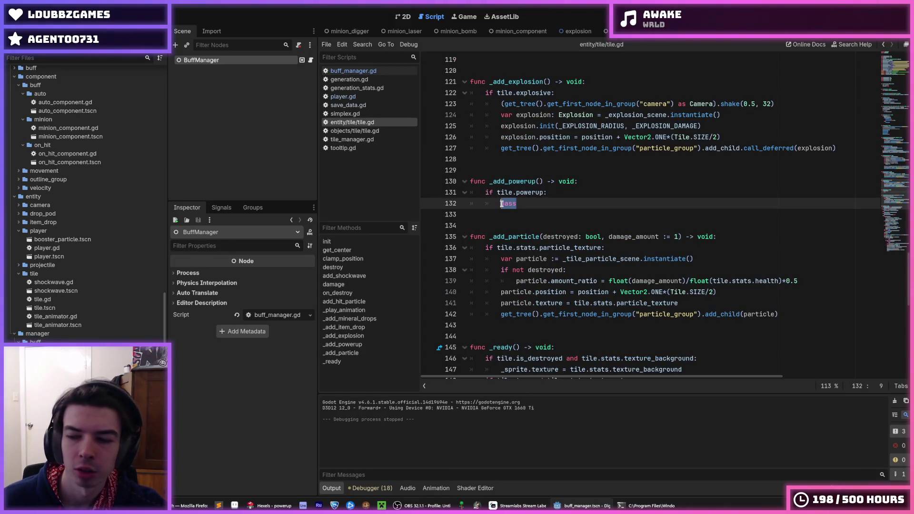
{"action": "scroll", "coordinate": [539, 199], "scroll_direction": "up", "scroll_amount": 8}
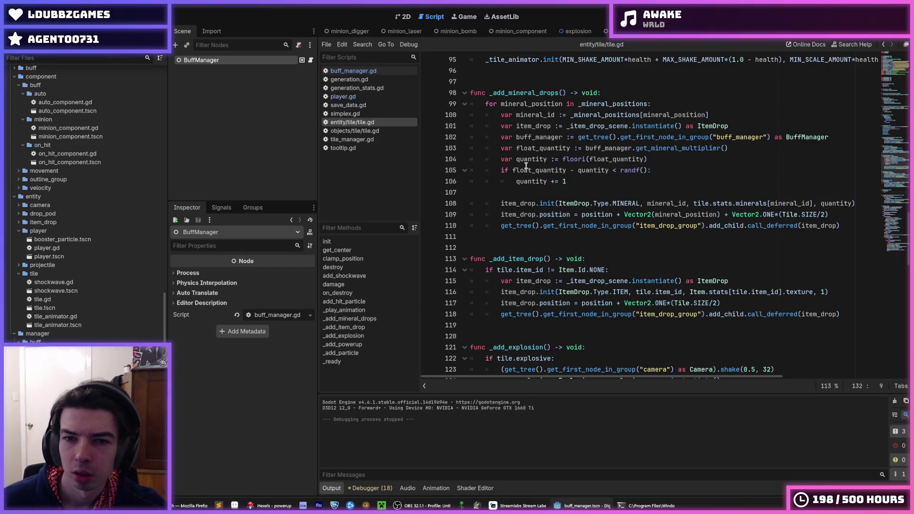
{"action": "left_click_drag", "start_coordinate": [830, 137], "coordinate": [511, 135]}
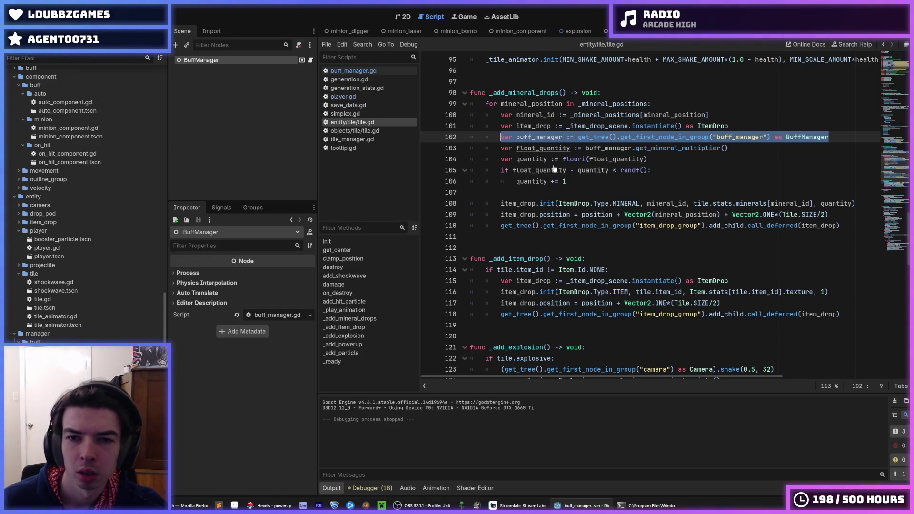
{"action": "scroll", "coordinate": [531, 242], "scroll_direction": "down", "scroll_amount": 20}
{"action": "scroll", "coordinate": [531, 242], "scroll_direction": "up", "scroll_amount": 11}
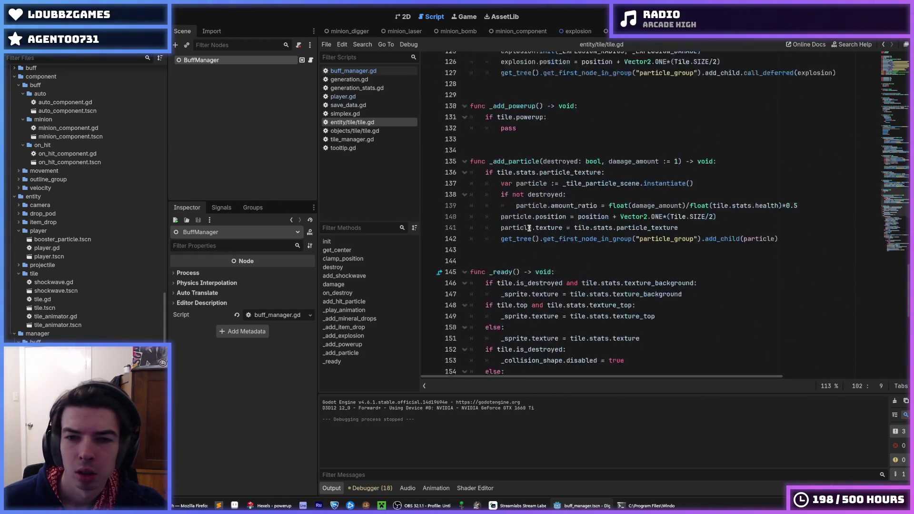
{"action": "double_click", "coordinate": [506, 170]}
Replace pass with the buff_manager lookup plus buff_manager.add_buff(Item.Id.ON_HIT_BOMB, true), then save
{"action": "key", "text": "ctrl+v"}
{"action": "key", "text": "Return"}
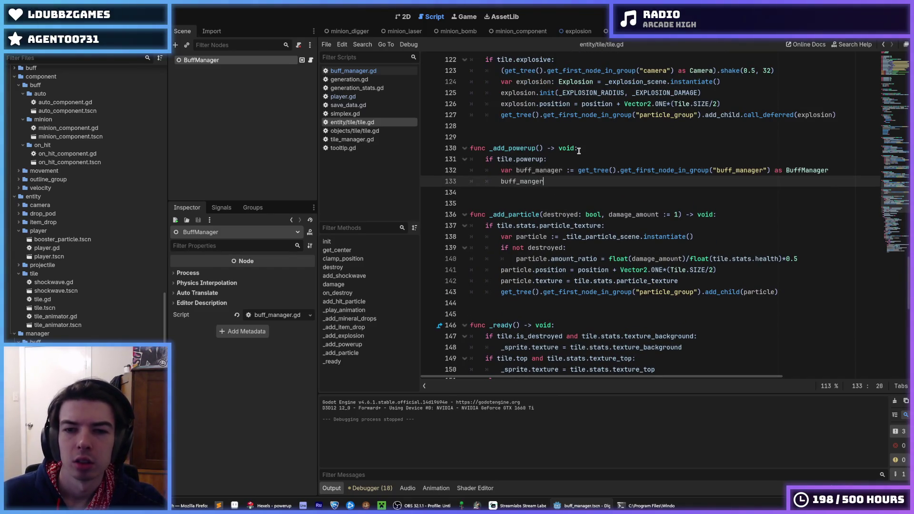
{"action": "key", "text": "Return"}
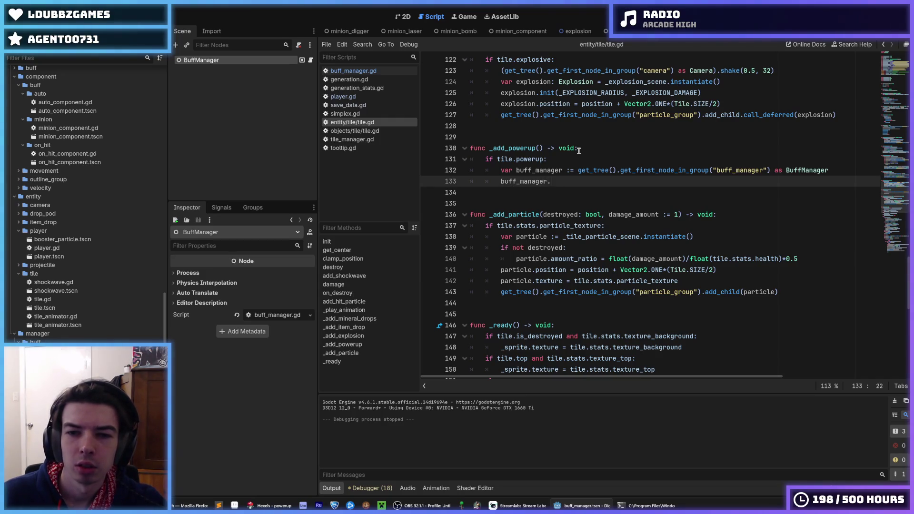
{"action": "type", "text": "add_buff("}
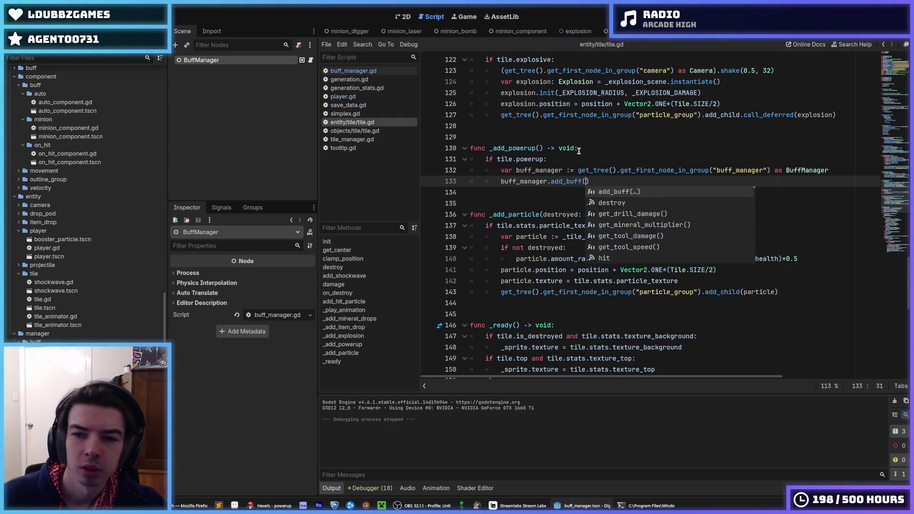
{"action": "key", "text": "Escape"}
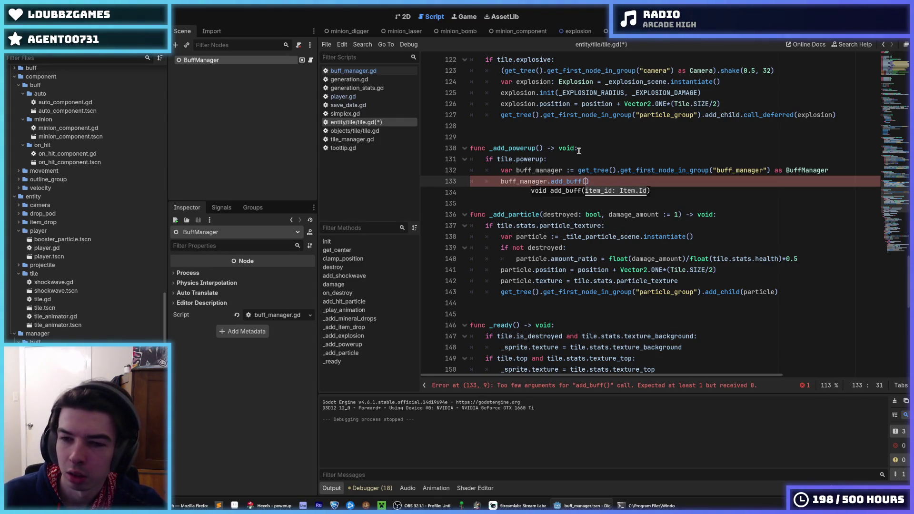
{"action": "type", "text": "em_id"}
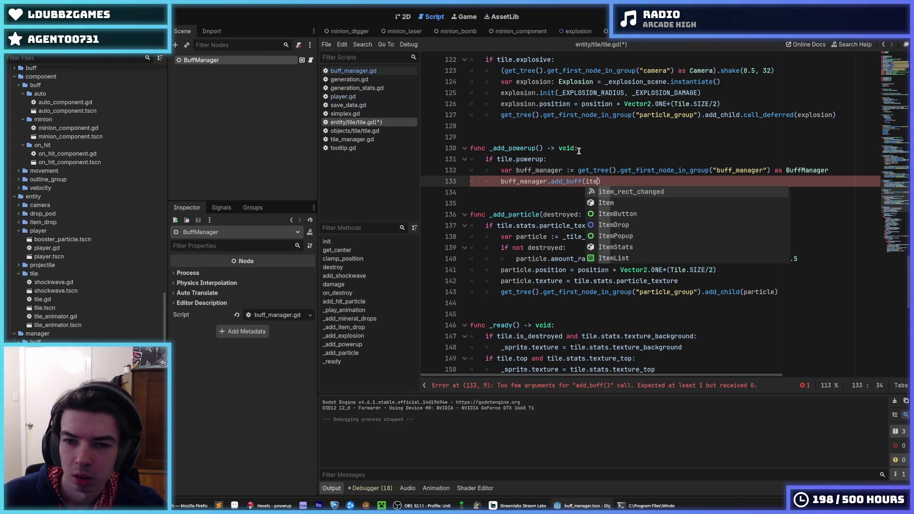
{"action": "key", "text": "BackSpace"}
{"action": "key", "text": "BackSpace"}
{"action": "key", "text": "BackSpace"}
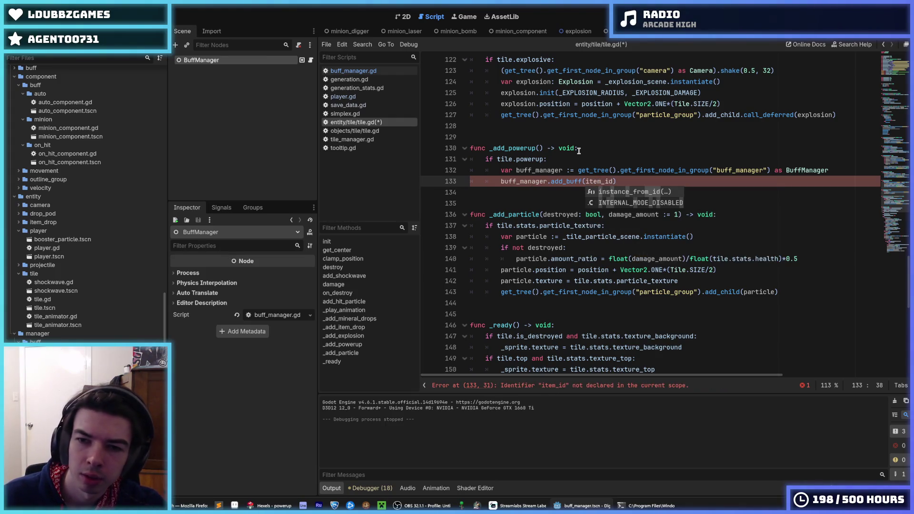
{"action": "type", "text": "Id"}
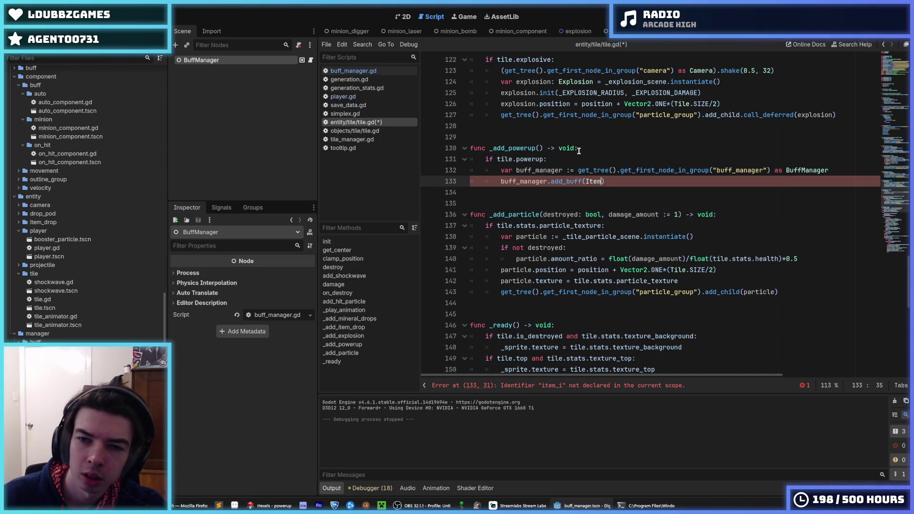
{"action": "type", "text": ".Id."}
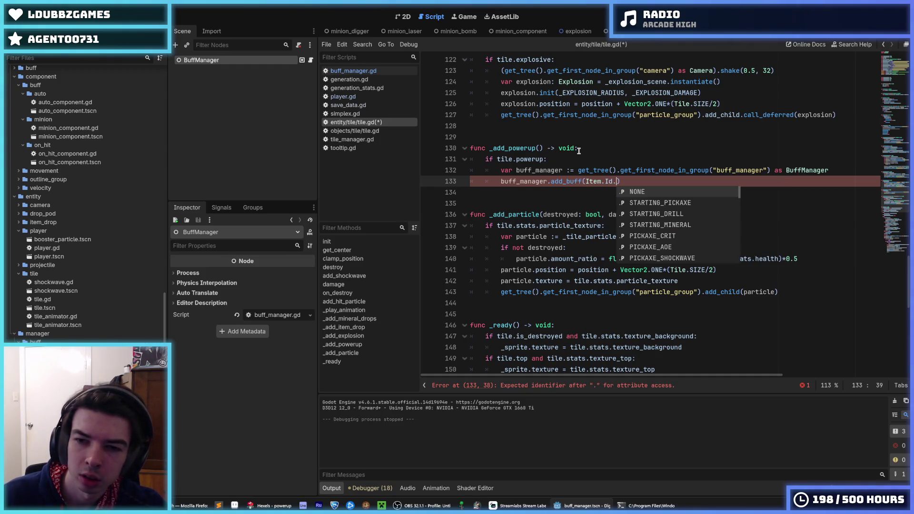
{"action": "key", "text": "Down"}
{"action": "key", "text": "Down"}
{"action": "key", "text": "Down"}
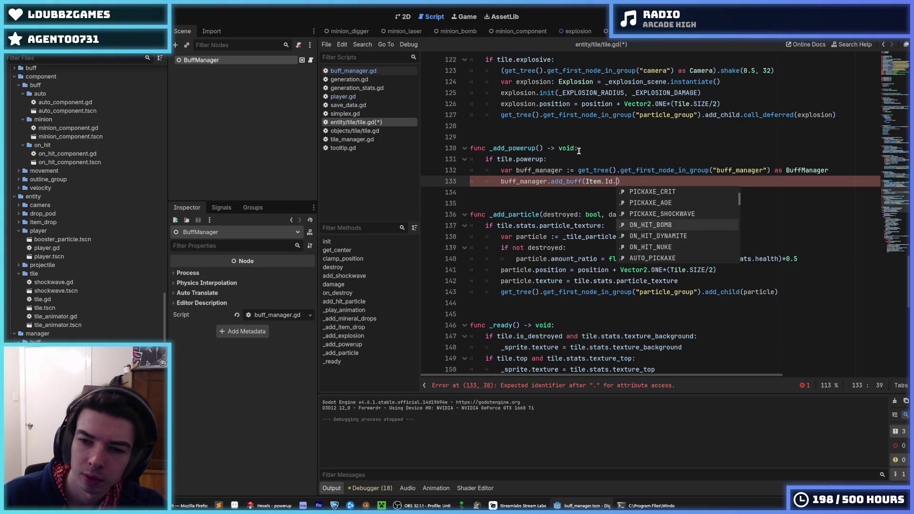
{"action": "key", "text": "Return"}
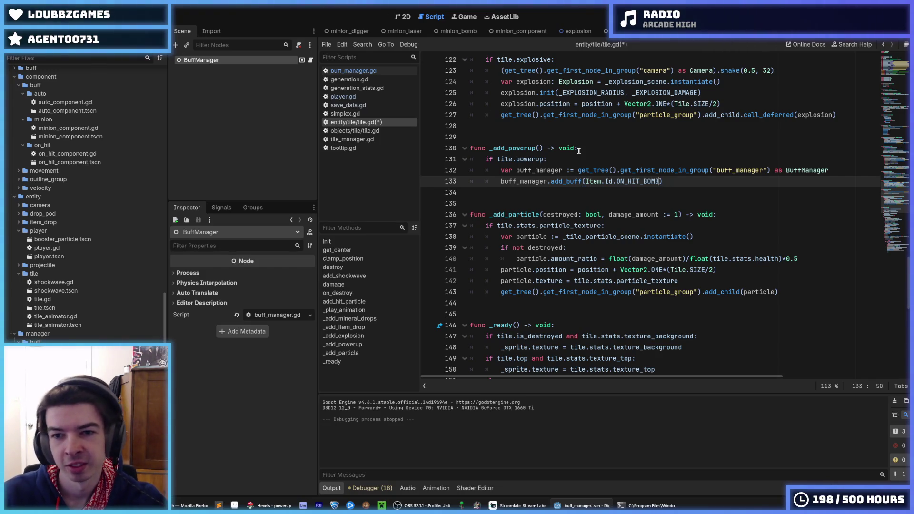
{"action": "type", "text": "true"}
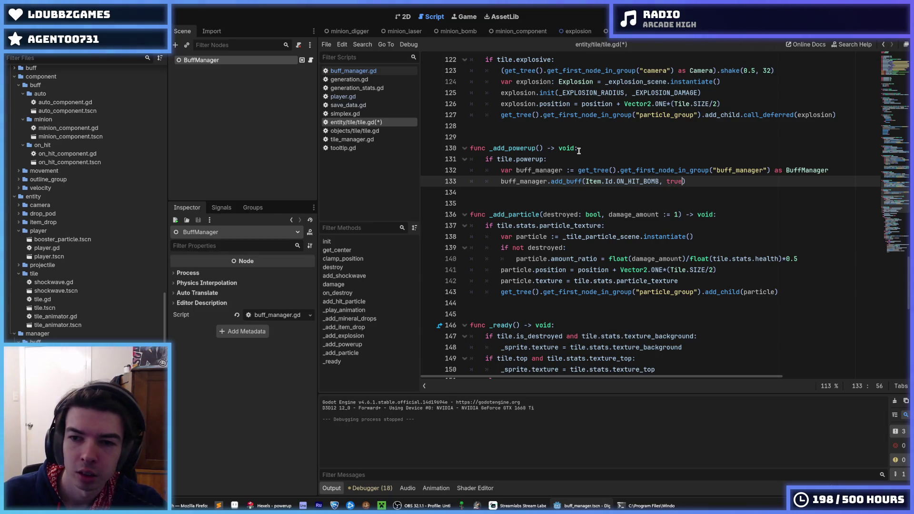
{"action": "key", "text": "ctrl+s"}
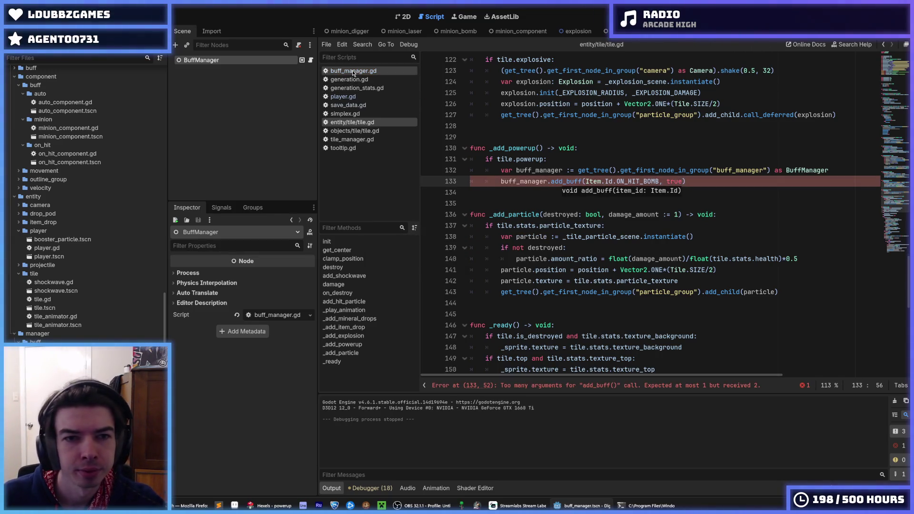
Give add_buff a 'powerup: bool' parameter and pass false from the _ready loop call
{"action": "left_click", "coordinate": [353, 73]}
{"action": "left_click", "coordinate": [584, 224]}
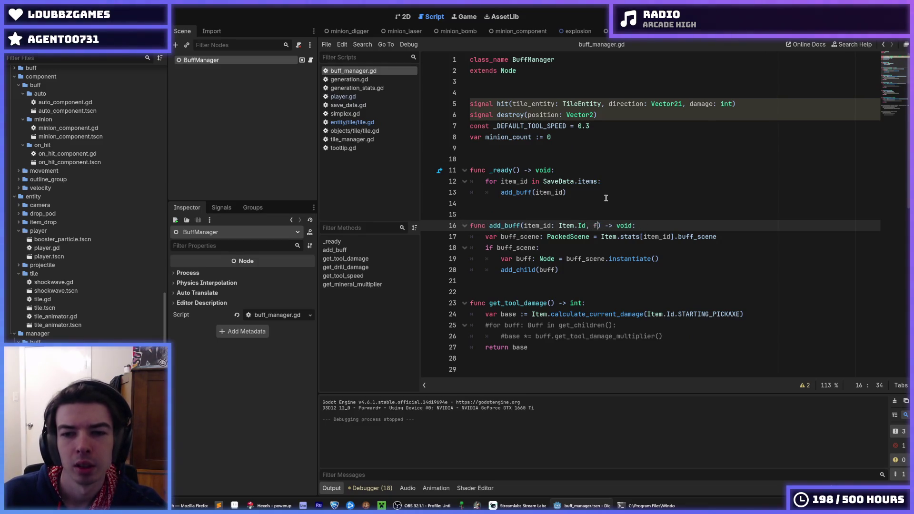
{"action": "key", "text": "BackSpace"}
{"action": "key", "text": "BackSpace"}
{"action": "key", "text": "BackSpace"}
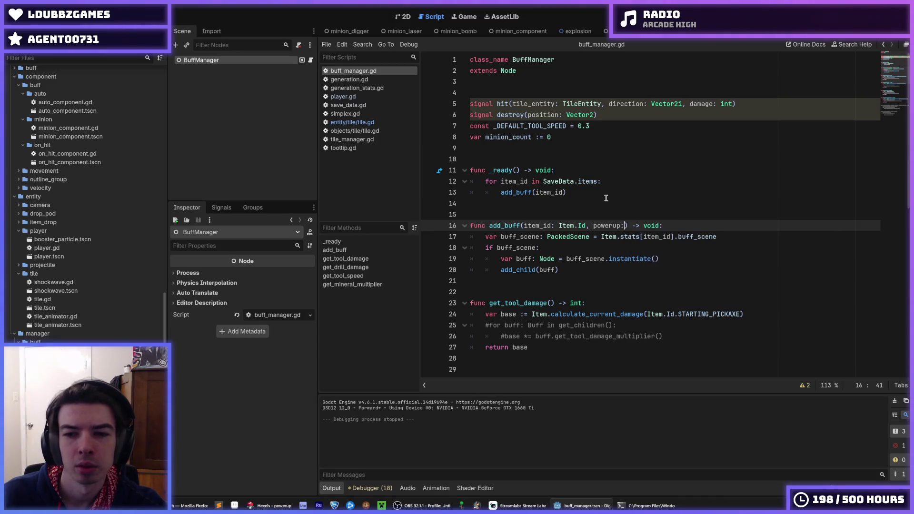
{"action": "type", "text": ":"}
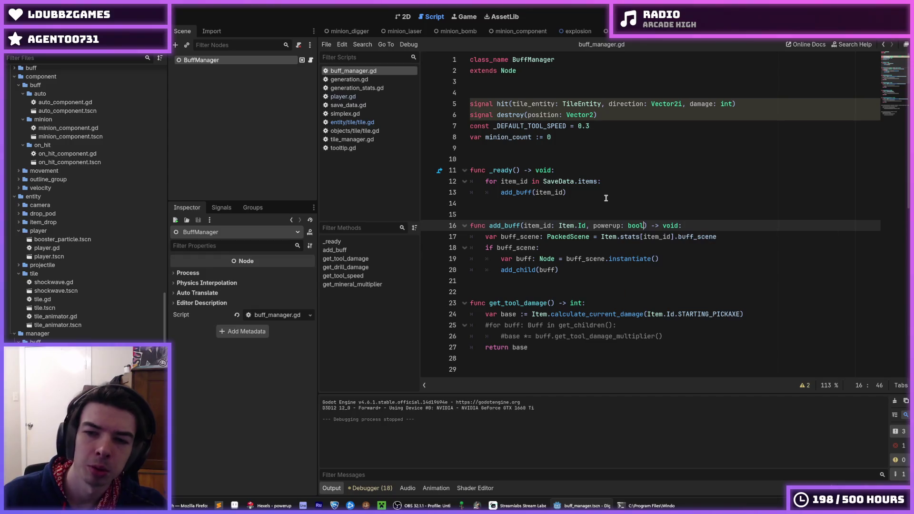
{"action": "left_click", "coordinate": [594, 190]}
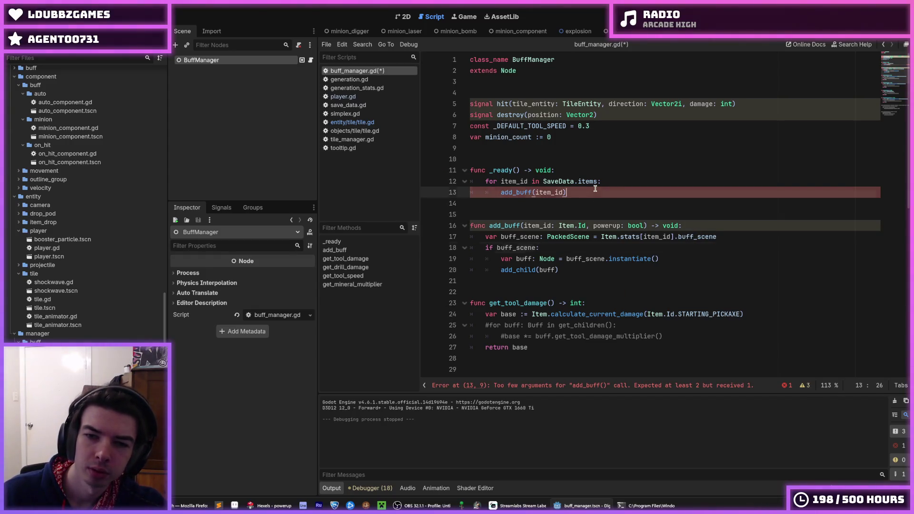
{"action": "type", "text": "false"}
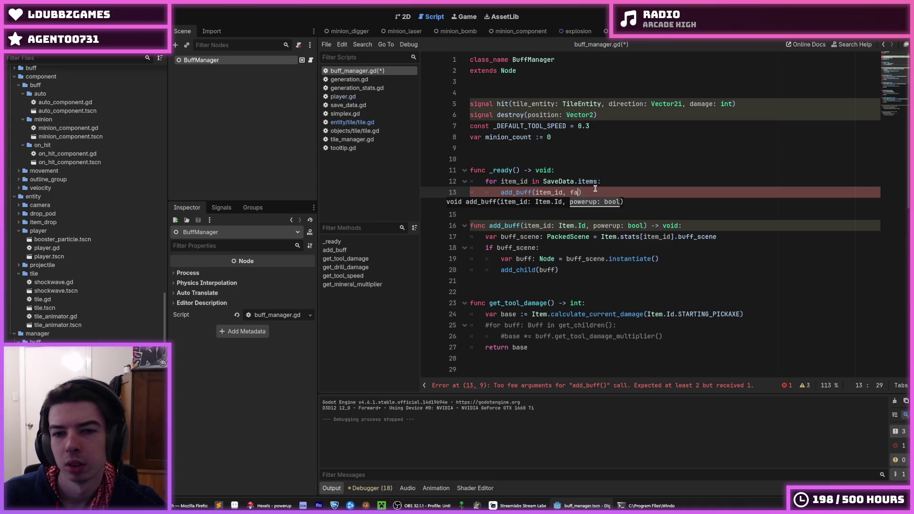
Try a buff.init() line in add_buff, then remove it and save buff_manager.gd
{"action": "left_click", "coordinate": [572, 250]}
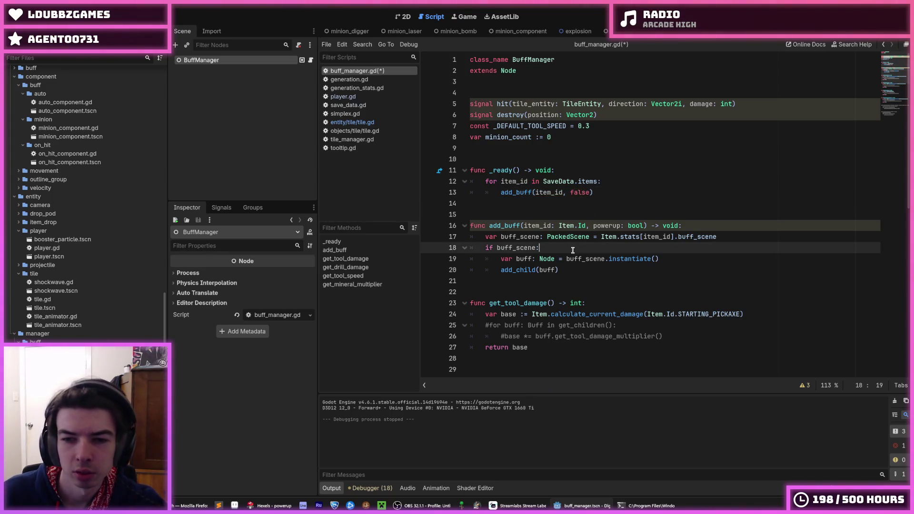
{"action": "left_click", "coordinate": [680, 260]}
{"action": "key", "text": "Down"}
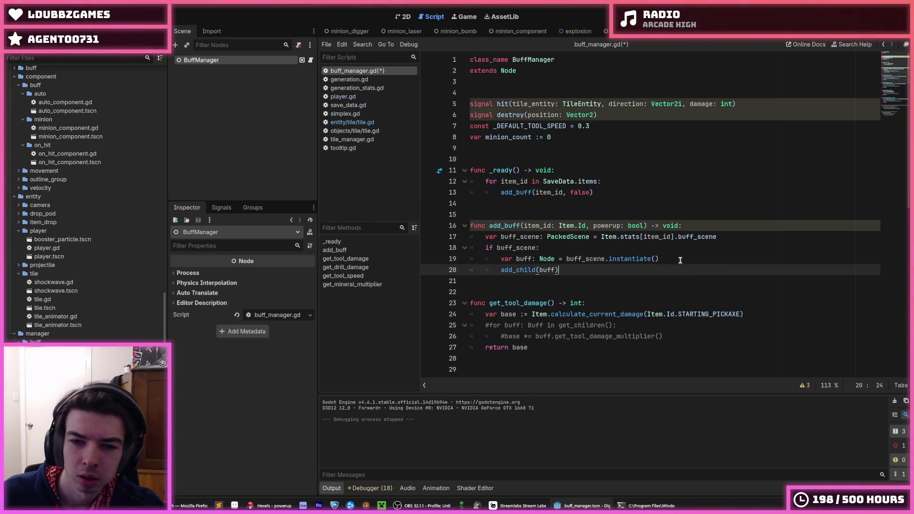
{"action": "key", "text": "Return"}
{"action": "type", "text": "buff"}
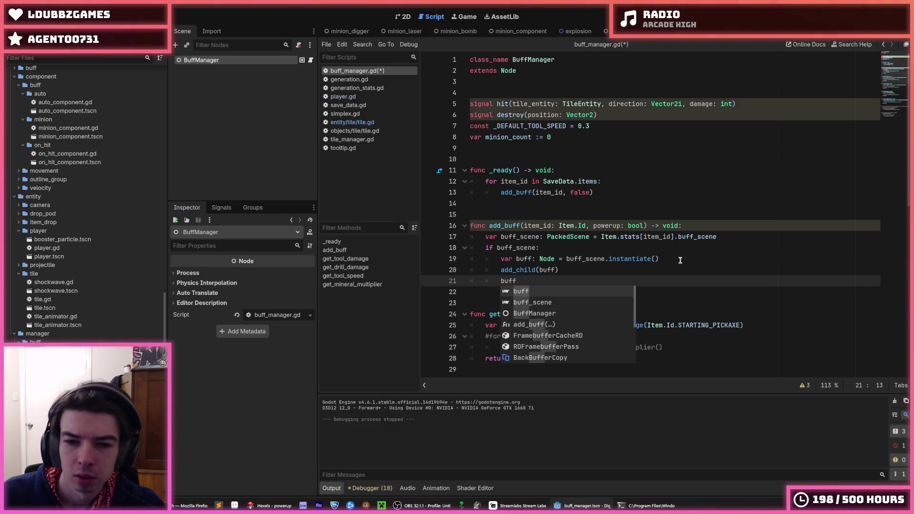
{"action": "type", "text": ".init("}
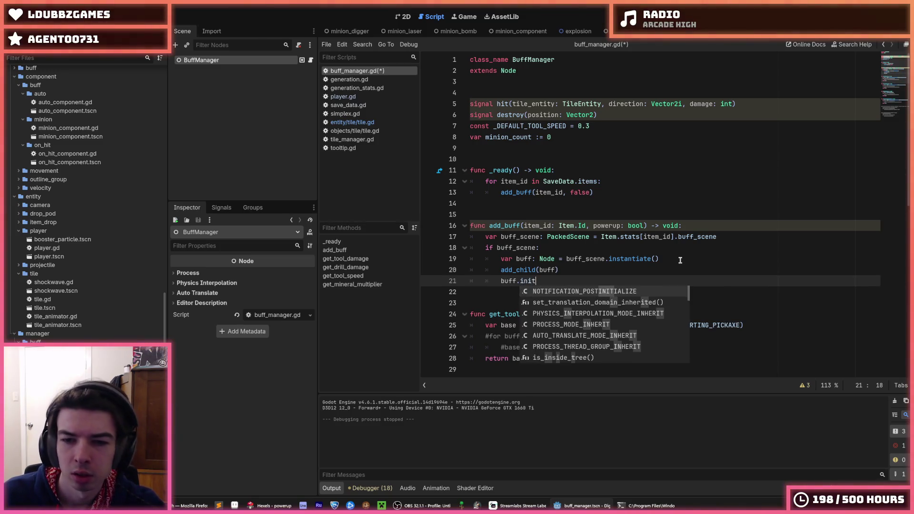
{"action": "key", "text": "Escape"}
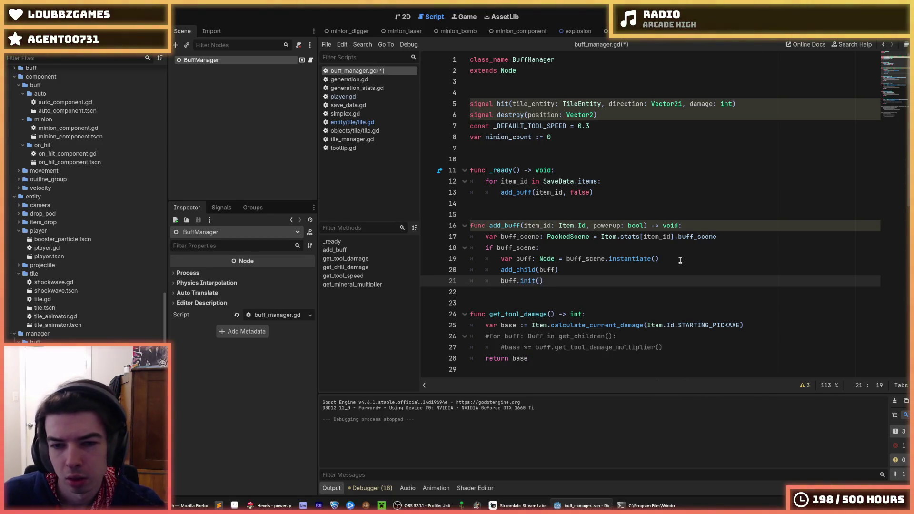
{"action": "key", "text": "alt+Up"}
{"action": "key", "text": "shift+Home"}
{"action": "key", "text": "shift+Home"}
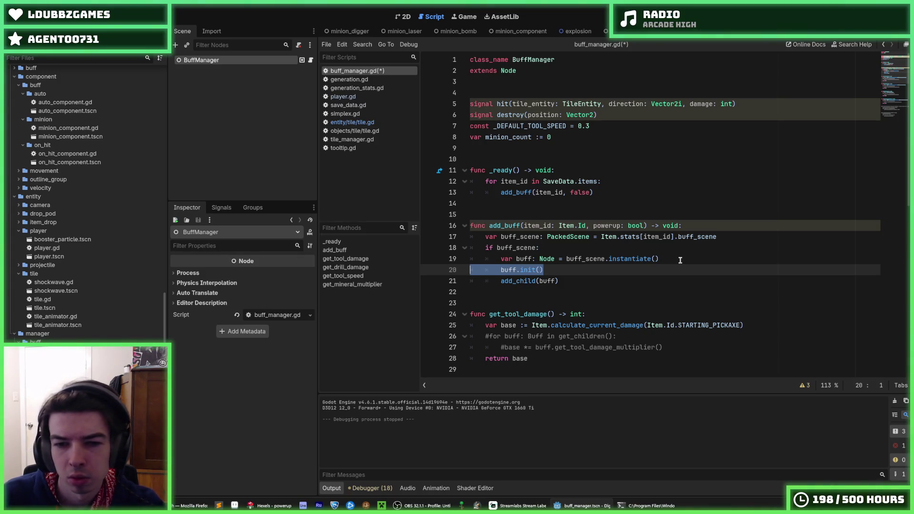
{"action": "key", "text": "End"}
{"action": "key", "text": "shift+Home"}
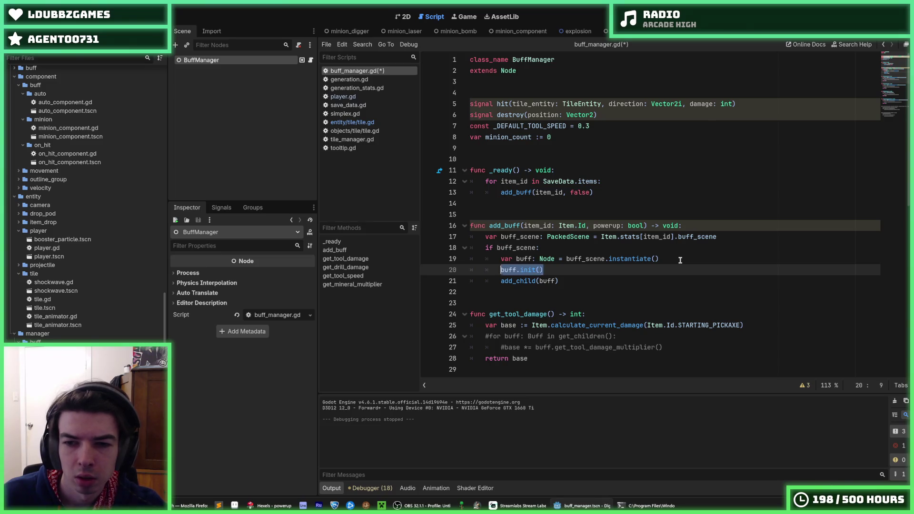
{"action": "key", "text": "shift+Home"}
{"action": "key", "text": "BackSpace"}
{"action": "key", "text": "BackSpace"}
{"action": "key", "text": "ctrl+s"}
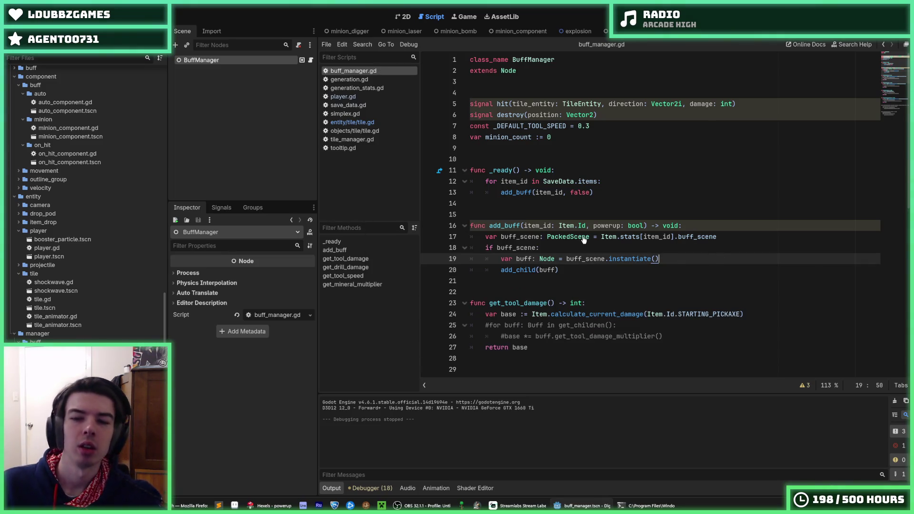
Review add_buff's signature and buff_scene check, then return to tile.gd
{"action": "left_click", "coordinate": [709, 228]}
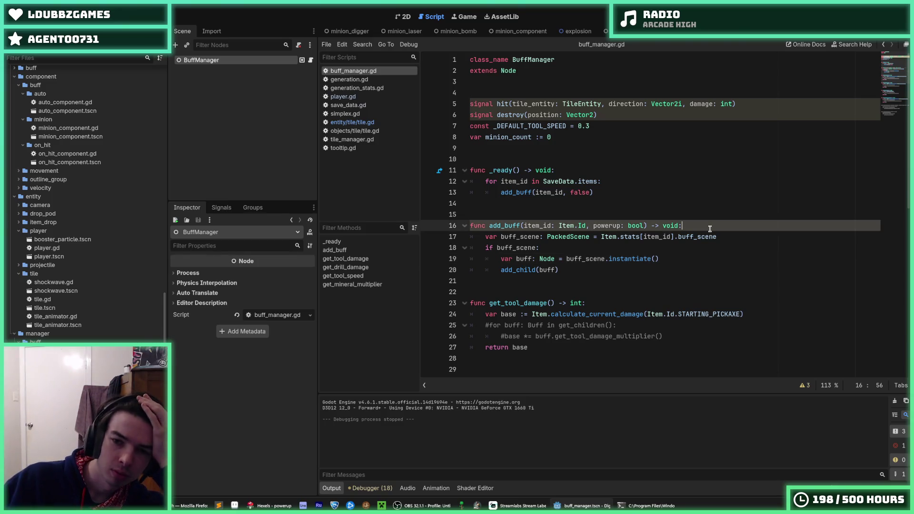
{"action": "left_click", "coordinate": [733, 234]}
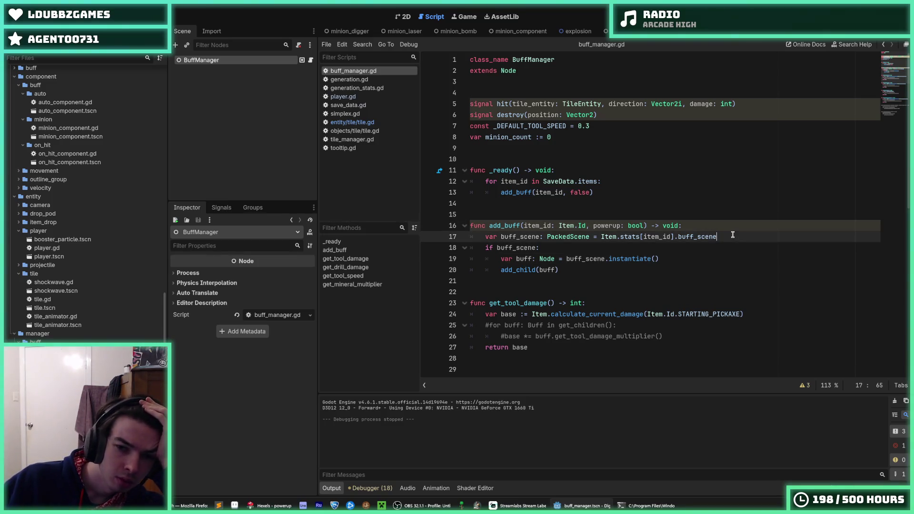
{"action": "left_click", "coordinate": [687, 228]}
{"action": "left_click", "coordinate": [734, 243]}
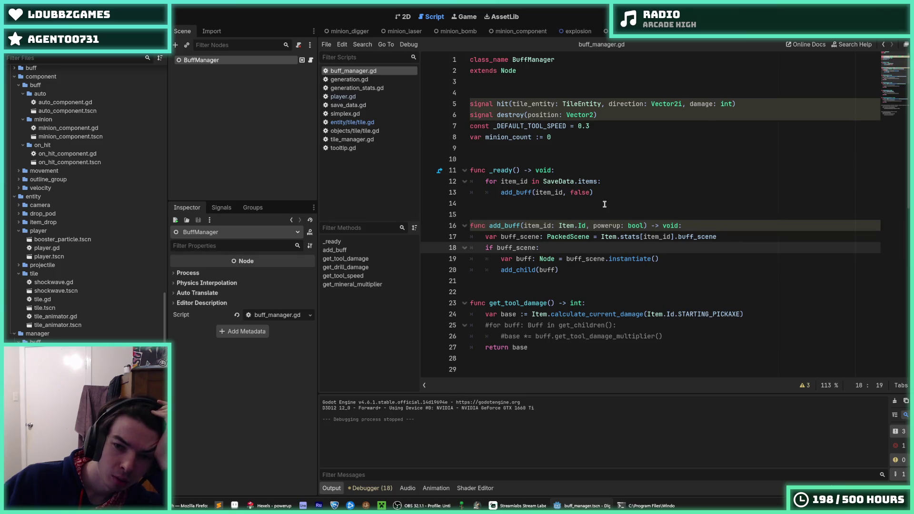
{"action": "double_click", "coordinate": [599, 225]}
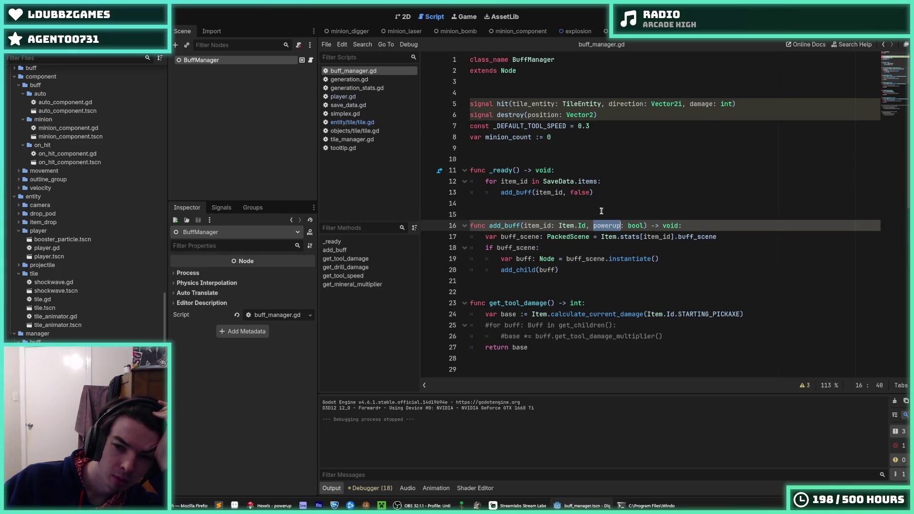
{"action": "left_click", "coordinate": [682, 238]}
{"action": "left_click", "coordinate": [696, 229]}
{"action": "left_click", "coordinate": [360, 122]}
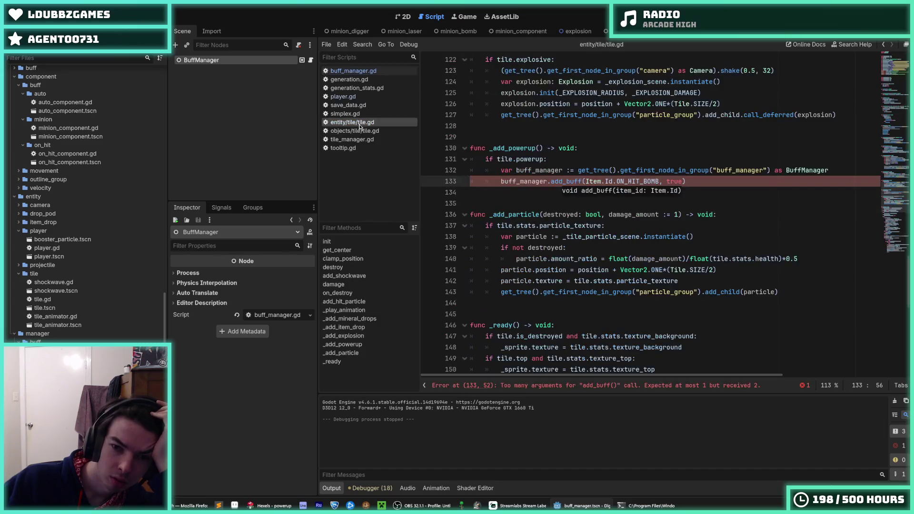
Run the Digger project and steer the digger to check that powerup tiles grant buffs
{"action": "left_click", "coordinate": [699, 184]}
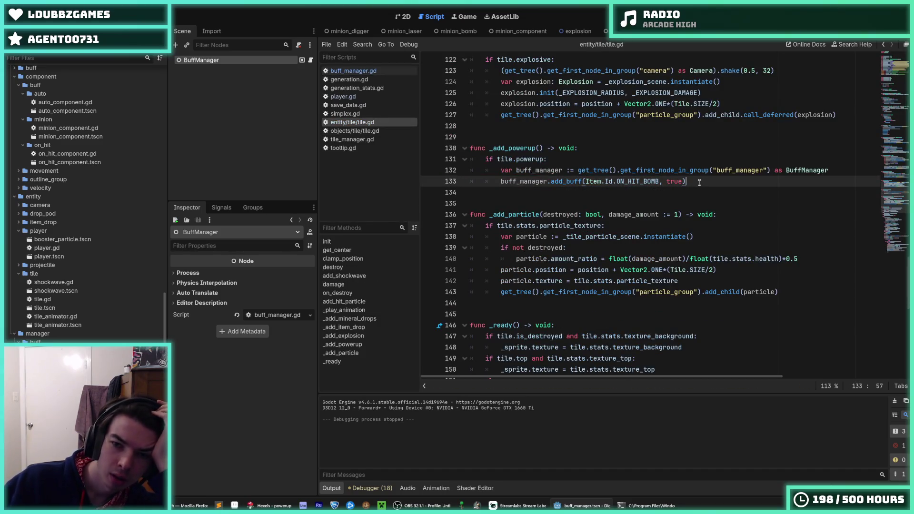
{"action": "triple_click", "coordinate": [659, 181]}
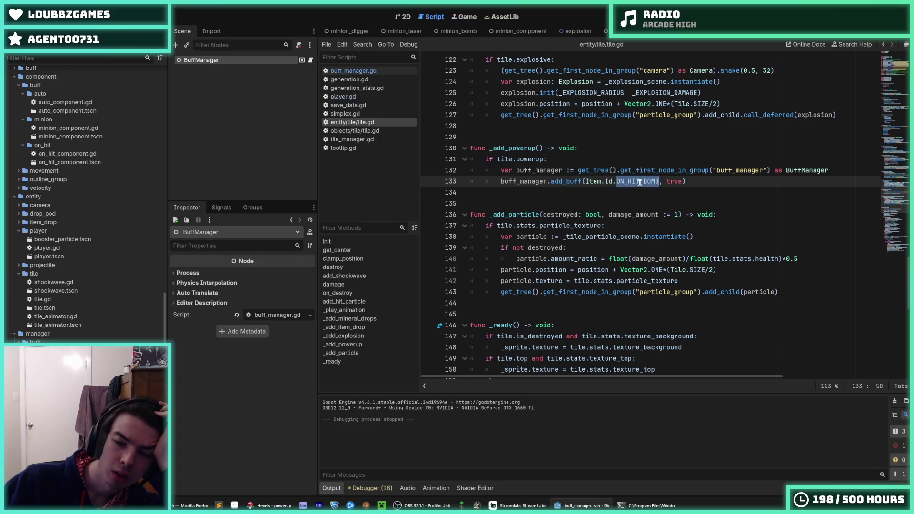
{"action": "left_click", "coordinate": [659, 167]}
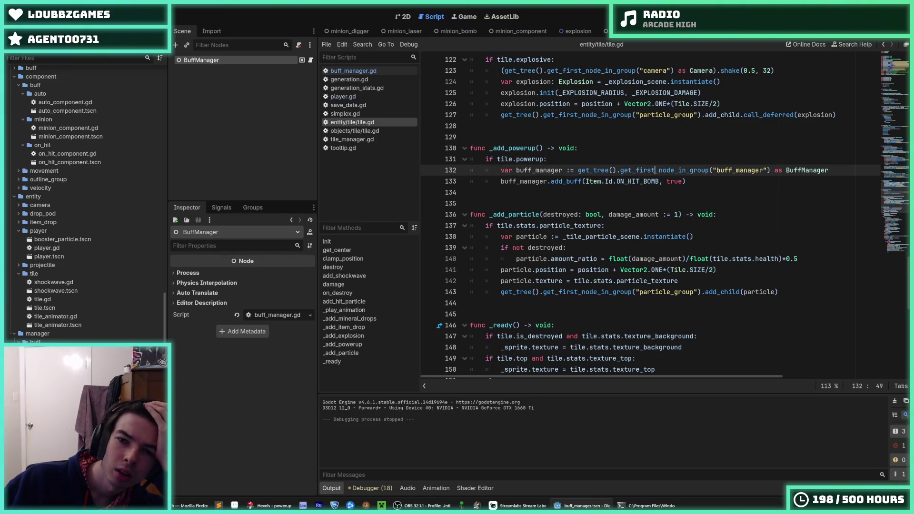
{"action": "left_click", "coordinate": [845, 19]}
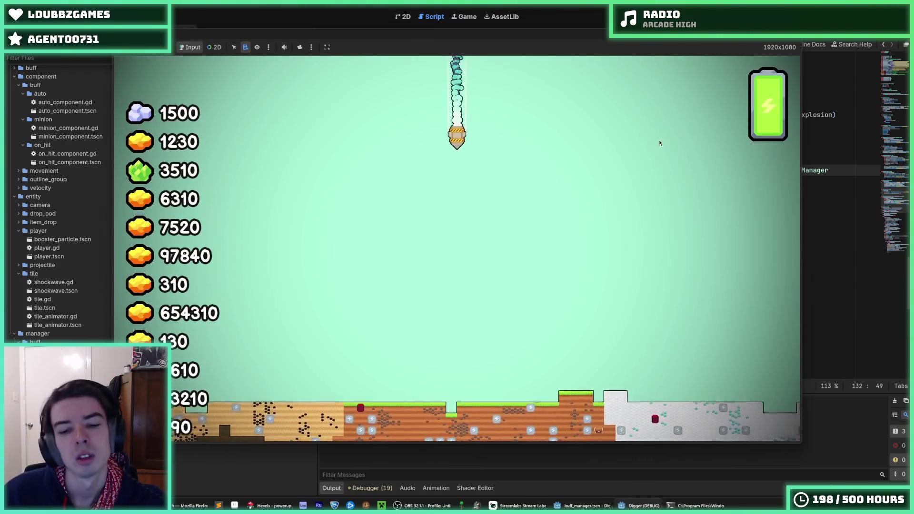
{"action": "key", "text": "Left"}
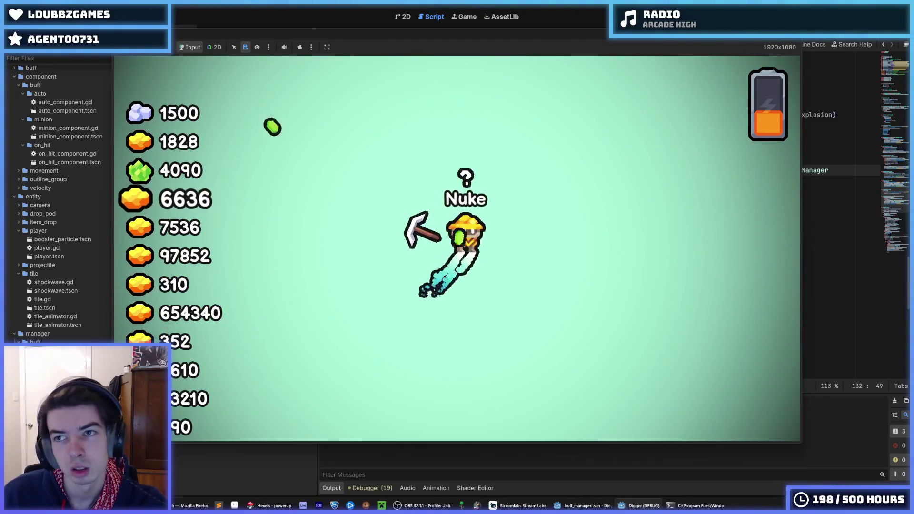
Stop the Digger game, look over lines 130–131 of tile.gd, and switch to buff_manager.gd
{"action": "key", "text": "F8"}
{"action": "left_click", "coordinate": [590, 160]}
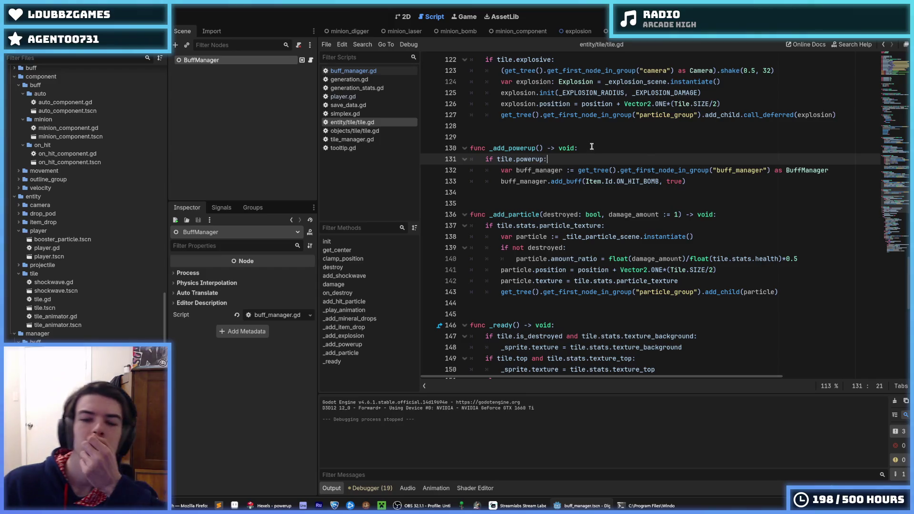
{"action": "left_click", "coordinate": [591, 146]}
{"action": "left_click", "coordinate": [587, 161]}
{"action": "left_click", "coordinate": [587, 148]}
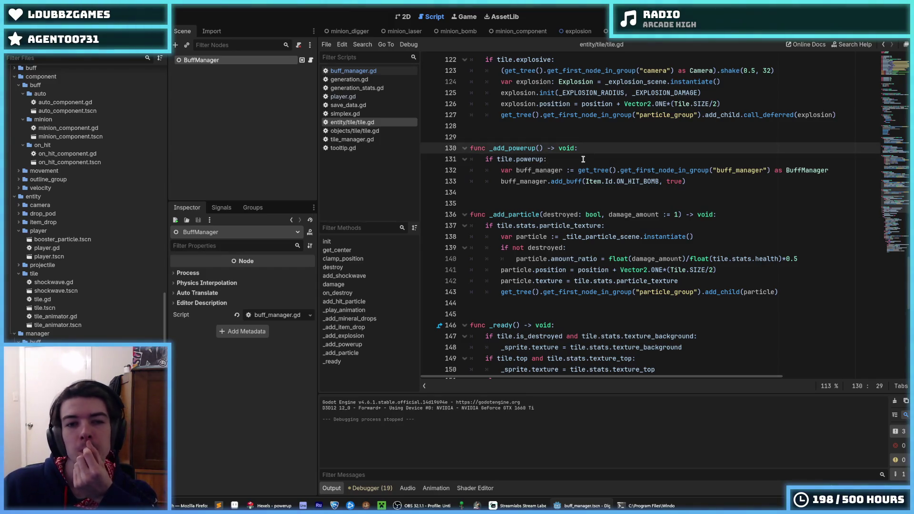
{"action": "left_click", "coordinate": [586, 159]}
{"action": "left_click", "coordinate": [366, 70]}
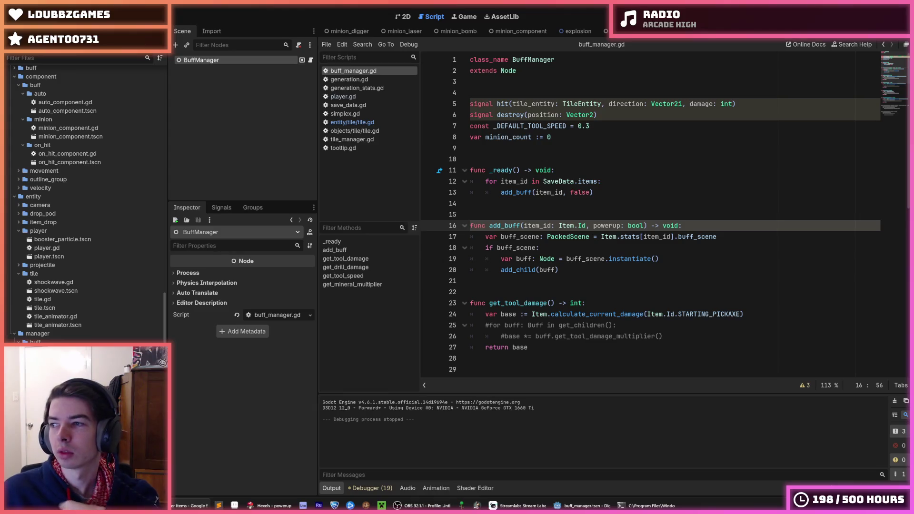
{"action": "left_click", "coordinate": [732, 155]}
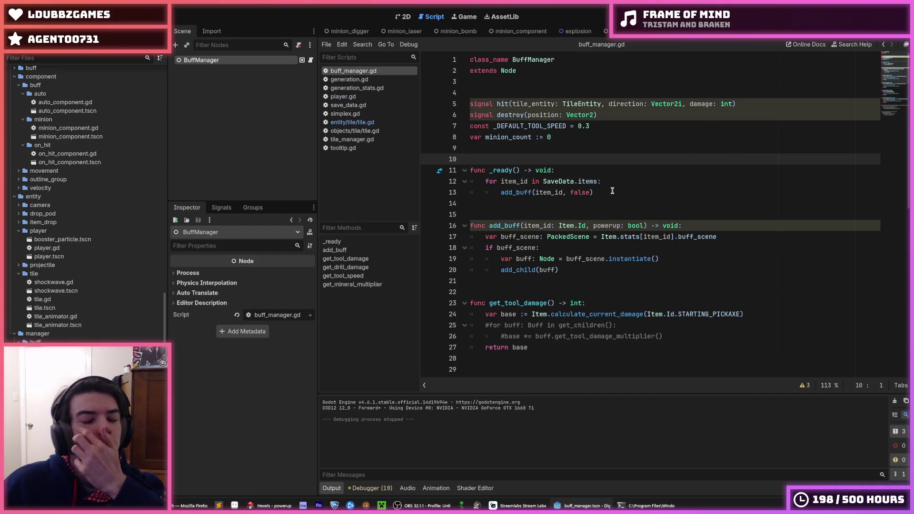
{"action": "left_click", "coordinate": [624, 181]}
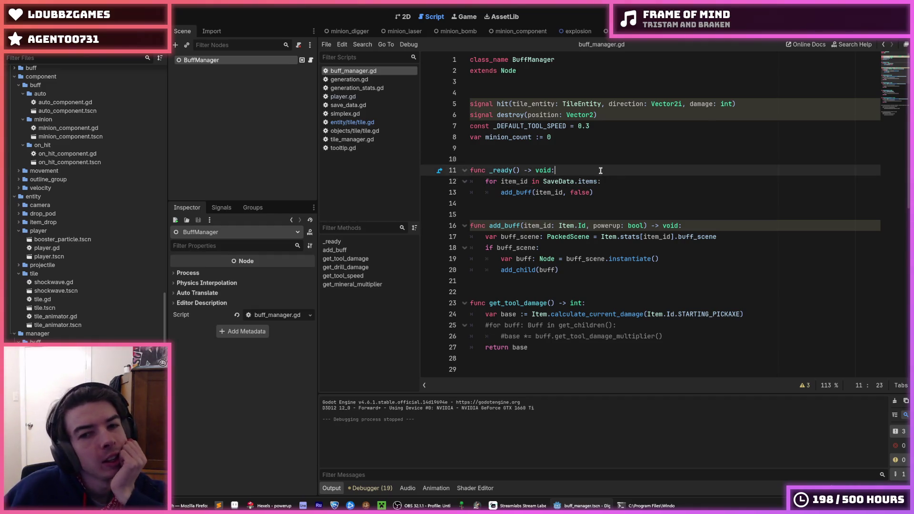
{"action": "key", "text": "Up"}
{"action": "key", "text": "Down"}
{"action": "key", "text": "Up"}
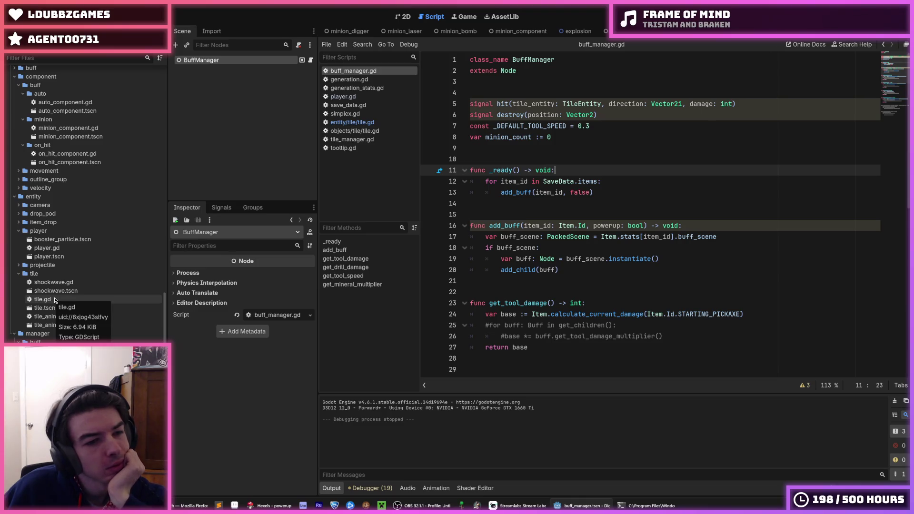
{"action": "scroll", "coordinate": [55, 300], "scroll_direction": "up", "scroll_amount": 15}
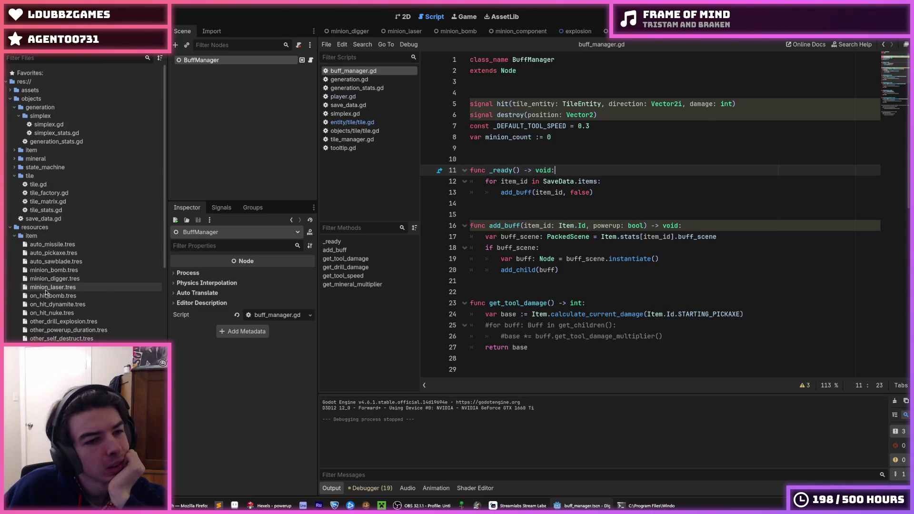
Inspect the stats of the auto_pickaxe, auto_sawblade, minion_bomb and auto_missile resources
{"action": "left_click", "coordinate": [56, 253]}
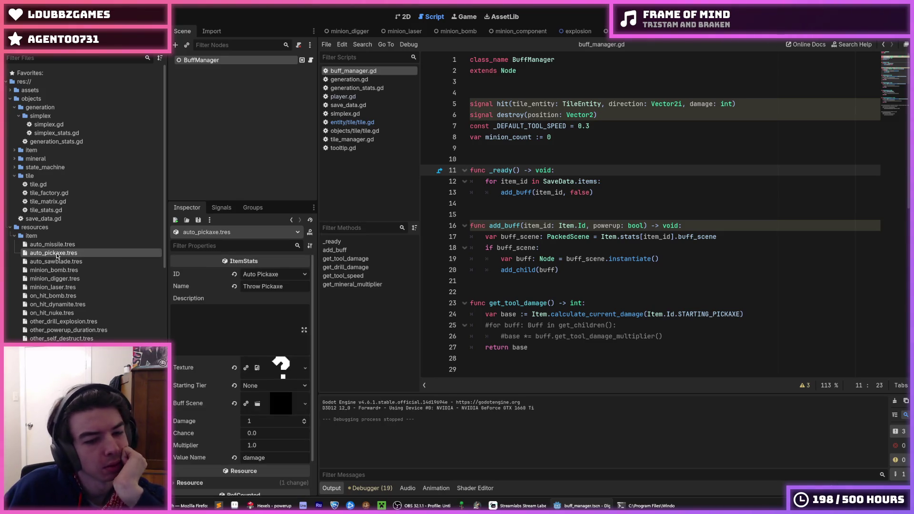
{"action": "left_click", "coordinate": [56, 261]}
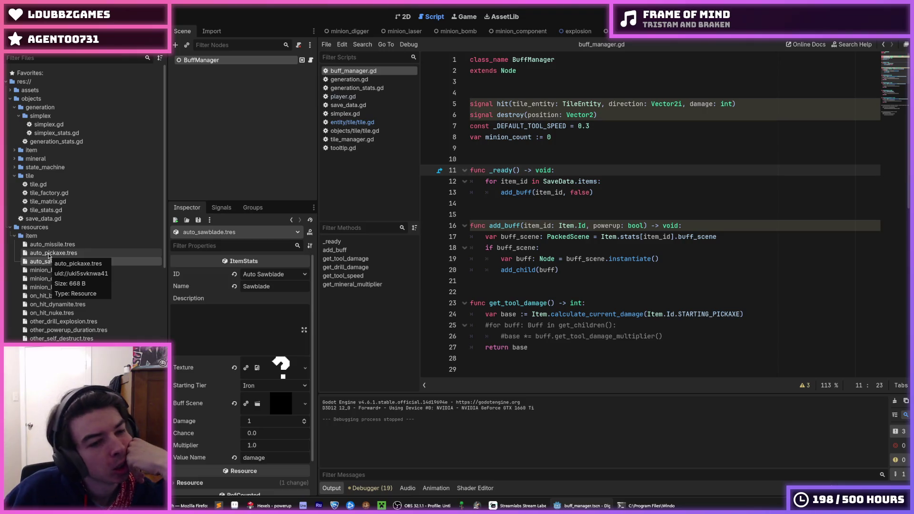
{"action": "left_click", "coordinate": [47, 254]}
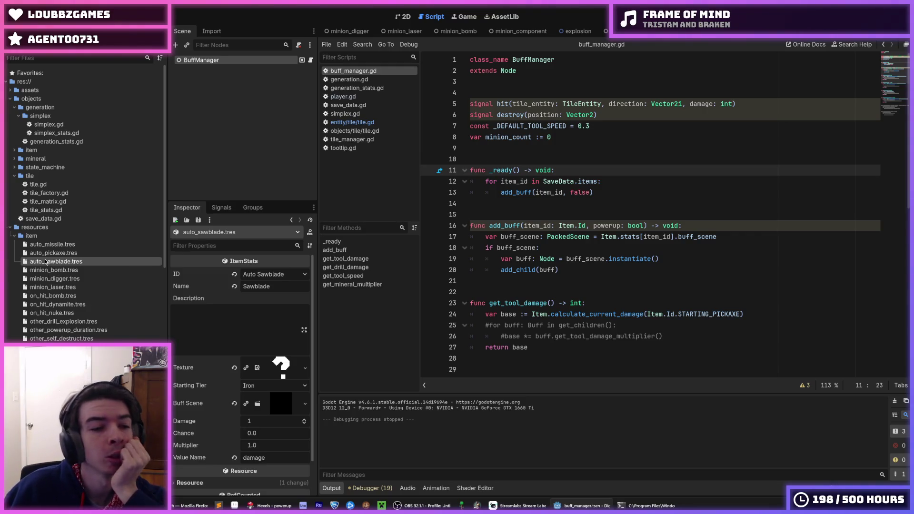
{"action": "left_click", "coordinate": [51, 270]}
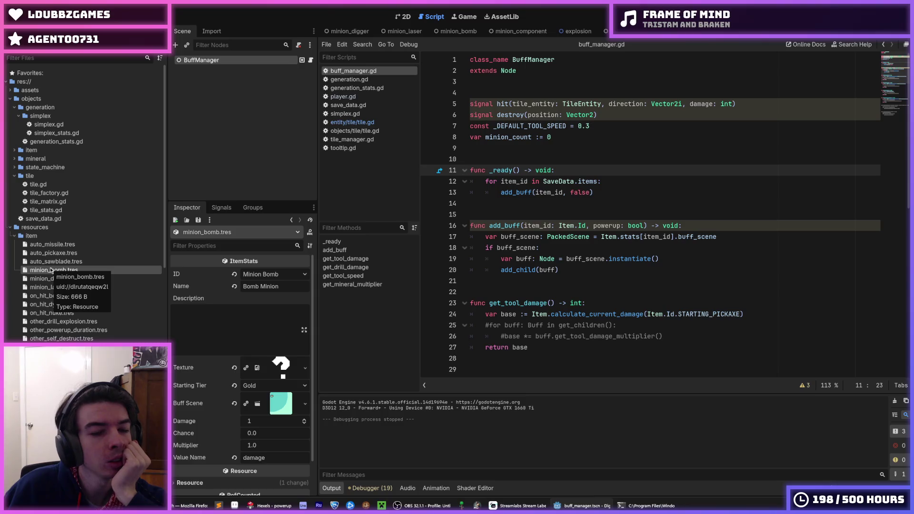
{"action": "left_click", "coordinate": [47, 244]}
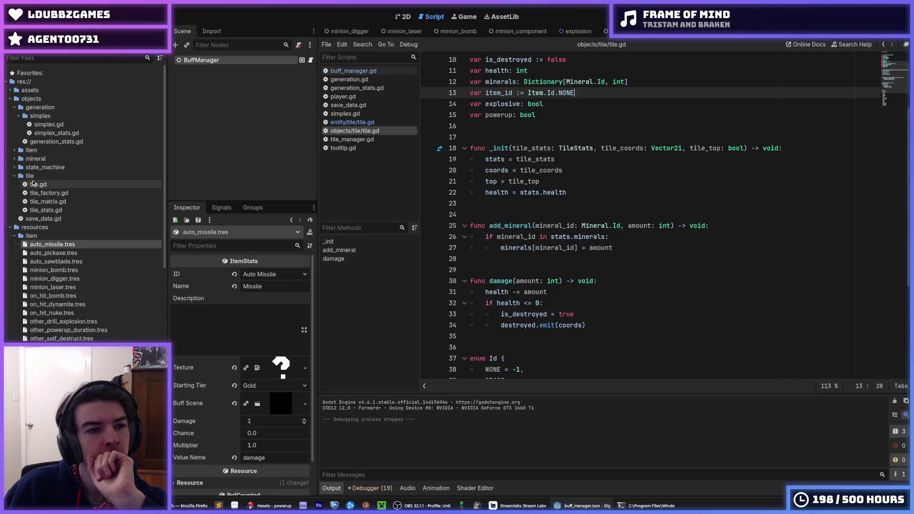
Expand the objects/item folder and open item.gd to view its mineral scaling tables
{"action": "left_click", "coordinate": [15, 150]}
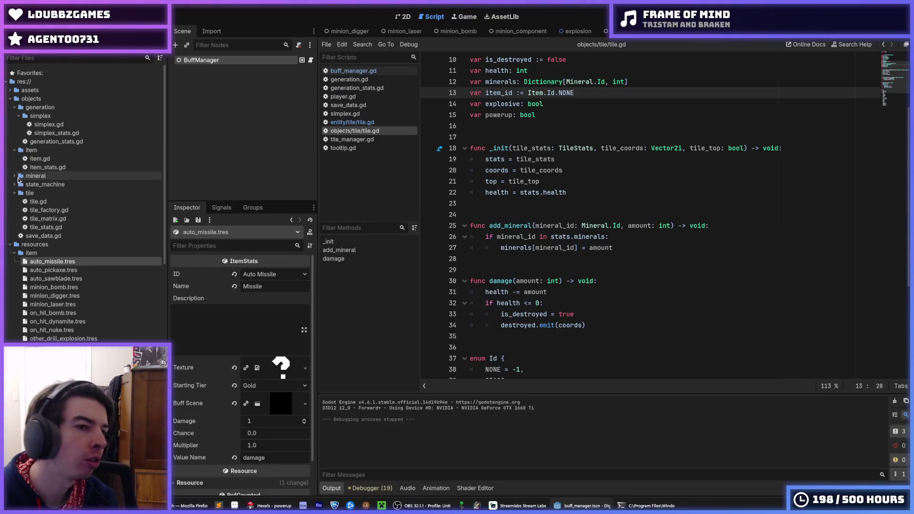
{"action": "double_click", "coordinate": [38, 160]}
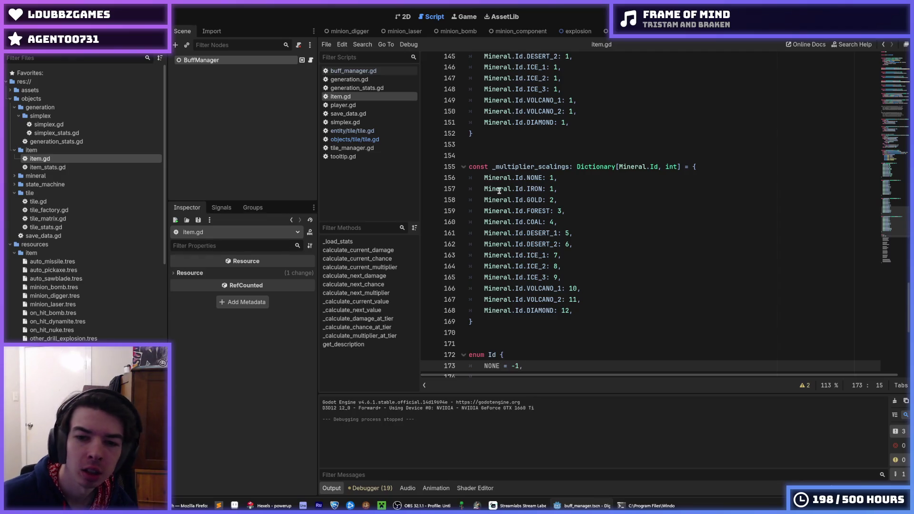
{"action": "scroll", "coordinate": [543, 186], "scroll_direction": "down", "scroll_amount": 5}
{"action": "scroll", "coordinate": [543, 187], "scroll_direction": "up", "scroll_amount": 20}
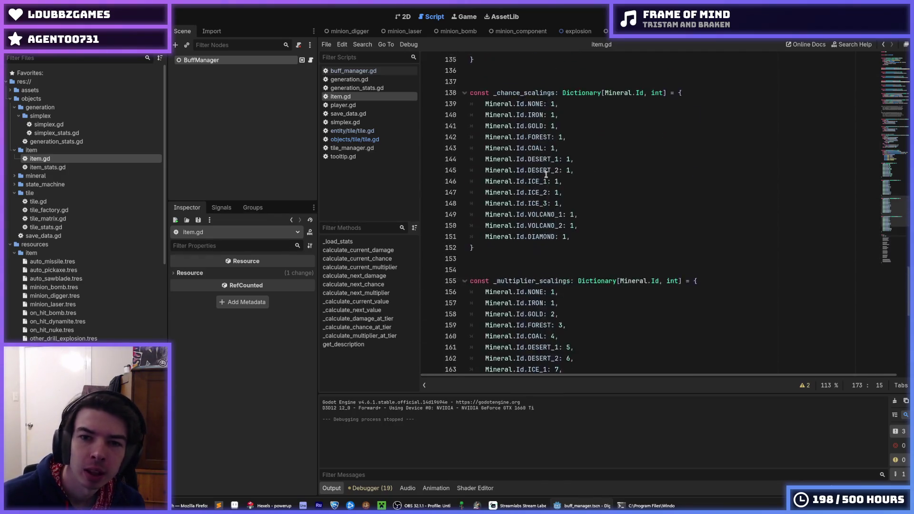
{"action": "scroll", "coordinate": [625, 166], "scroll_direction": "up", "scroll_amount": 4}
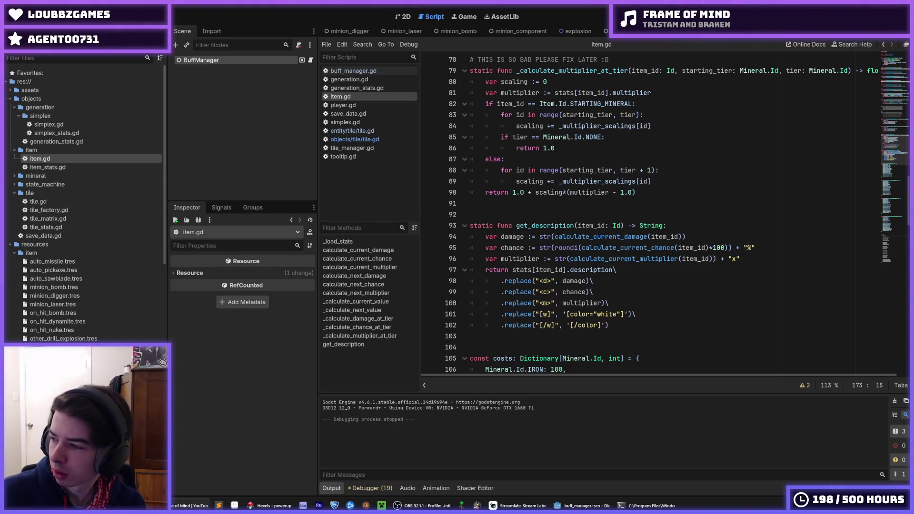
{"action": "scroll", "coordinate": [654, 230], "scroll_direction": "up", "scroll_amount": 3}
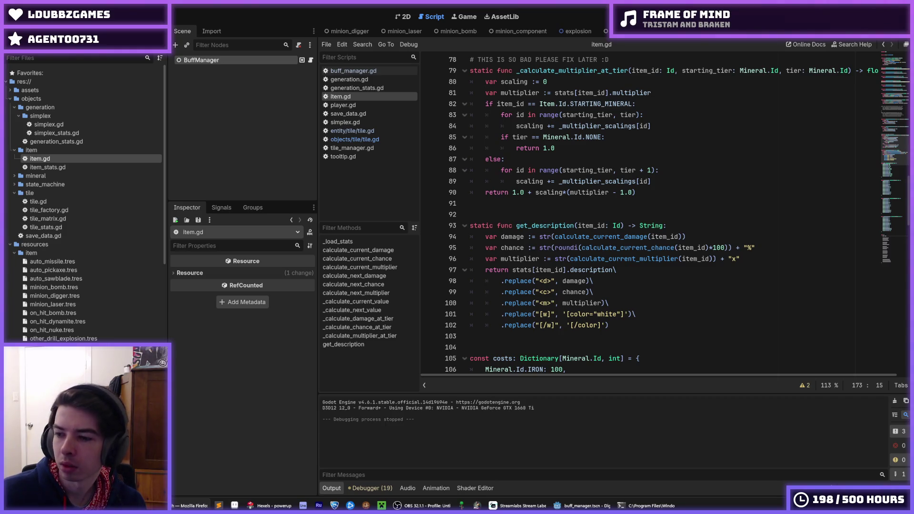
{"action": "scroll", "coordinate": [612, 199], "scroll_direction": "up", "scroll_amount": 20}
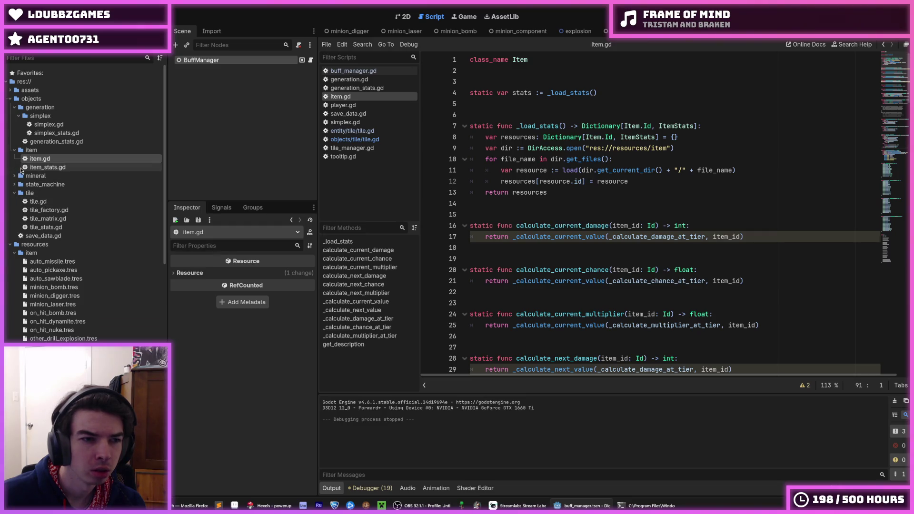
Duplicate item_stats.gd's multiplier export as a cooldown variable defaulting to 1.0, and save
{"action": "double_click", "coordinate": [21, 167]}
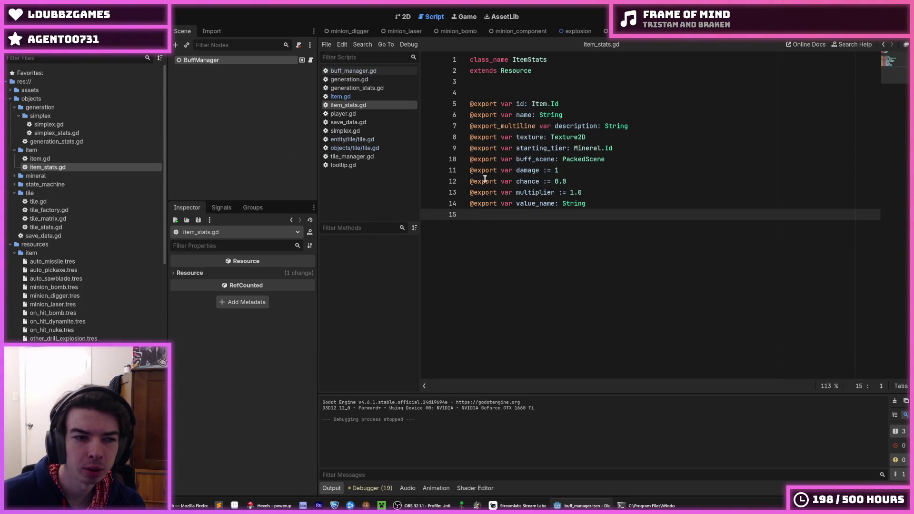
{"action": "left_click", "coordinate": [596, 201]}
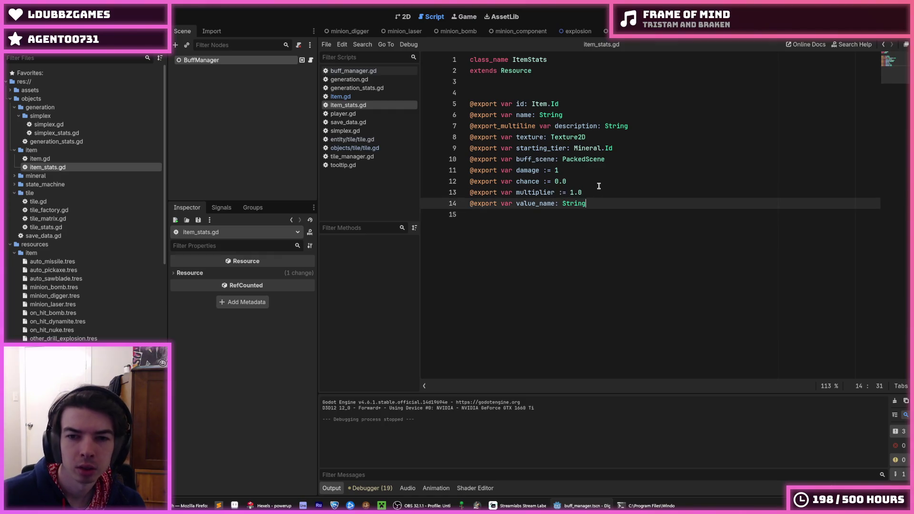
{"action": "left_click", "coordinate": [598, 182]}
{"action": "left_click", "coordinate": [601, 193]}
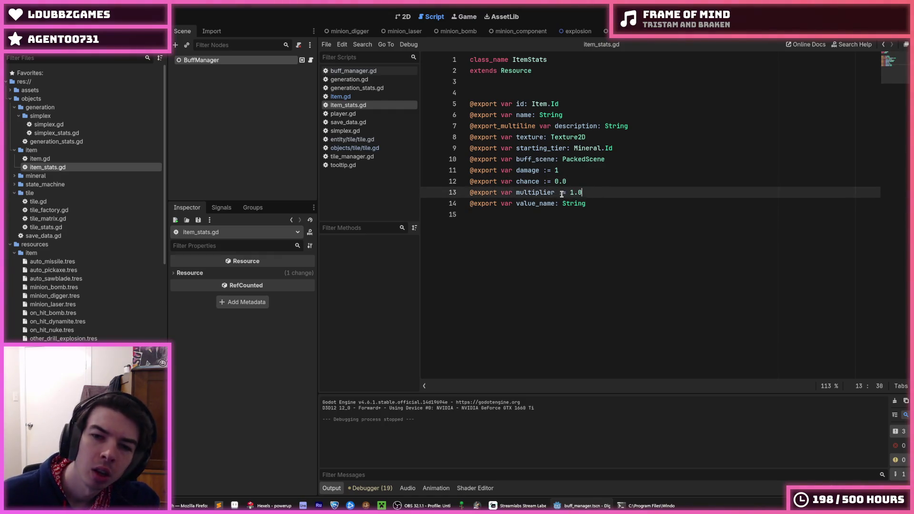
{"action": "key", "text": "ctrl+shift+d"}
{"action": "double_click", "coordinate": [537, 193]}
{"action": "double_click", "coordinate": [538, 202]}
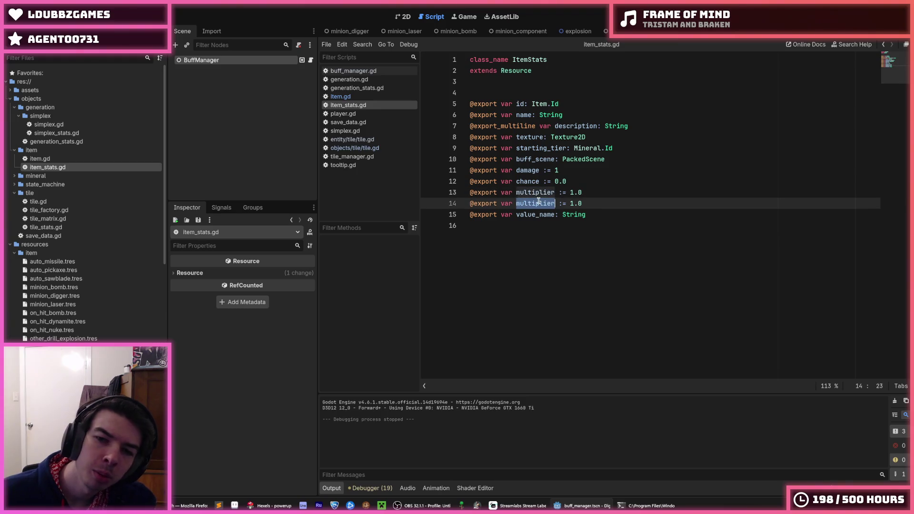
{"action": "type", "text": "timer"}
{"action": "key", "text": "End"}
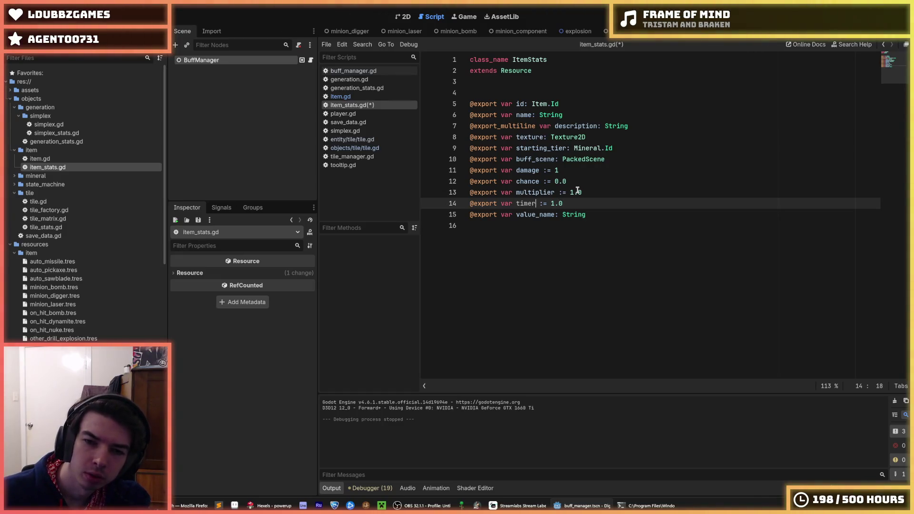
{"action": "key", "text": "BackSpace"}
{"action": "key", "text": "BackSpace"}
{"action": "key", "text": "BackSpace"}
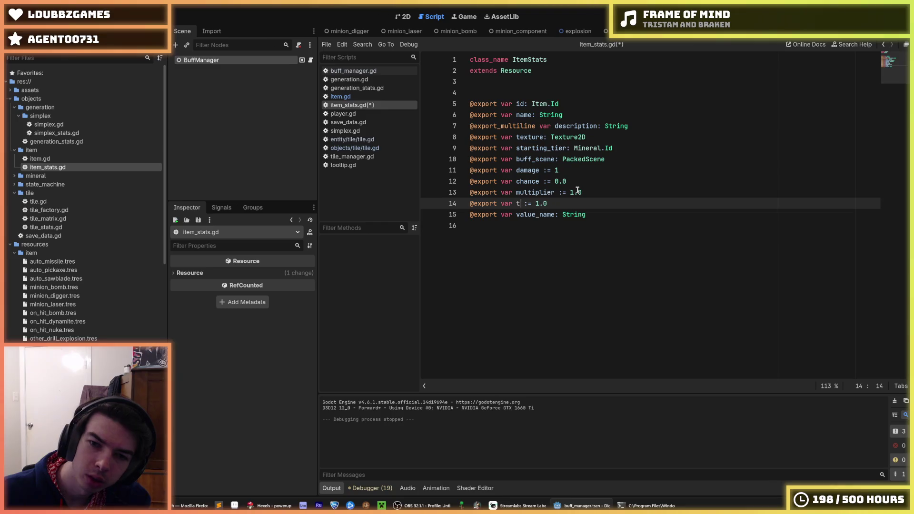
{"action": "type", "text": "ooldown"}
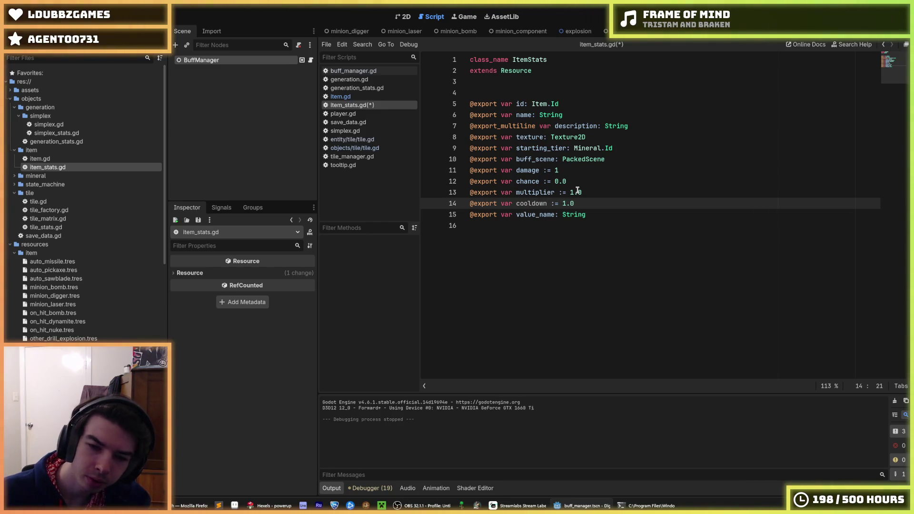
{"action": "key", "text": "ctrl+s"}
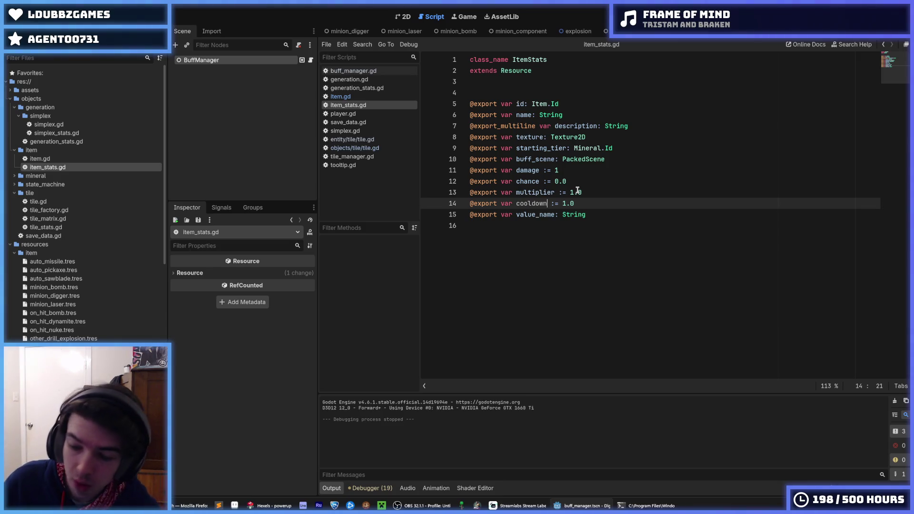
{"action": "left_click", "coordinate": [578, 192]}
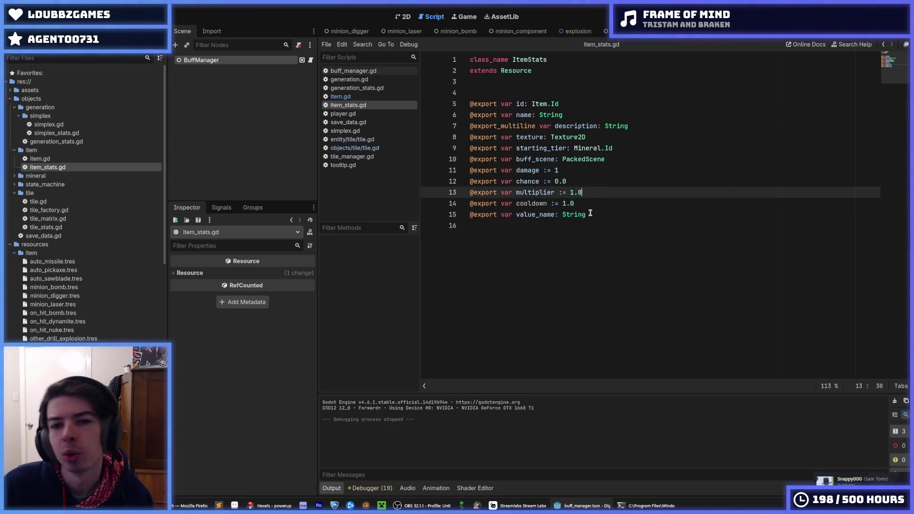
Begin erasing the tier declaration on line 6, below the cooldown field, in powerup_stats.gd
{"action": "left_click", "coordinate": [585, 205]}
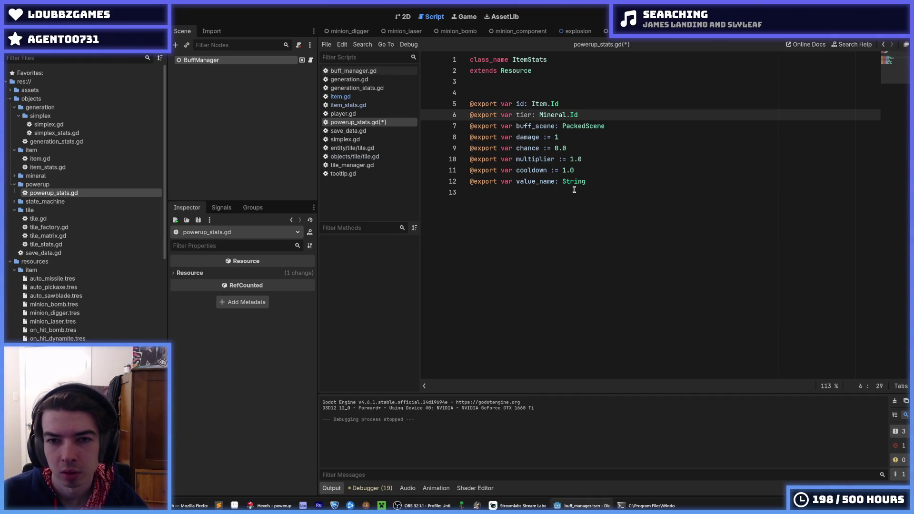
{"action": "key", "text": "BackSpace"}
{"action": "key", "text": "BackSpace"}
{"action": "key", "text": "BackSpace"}
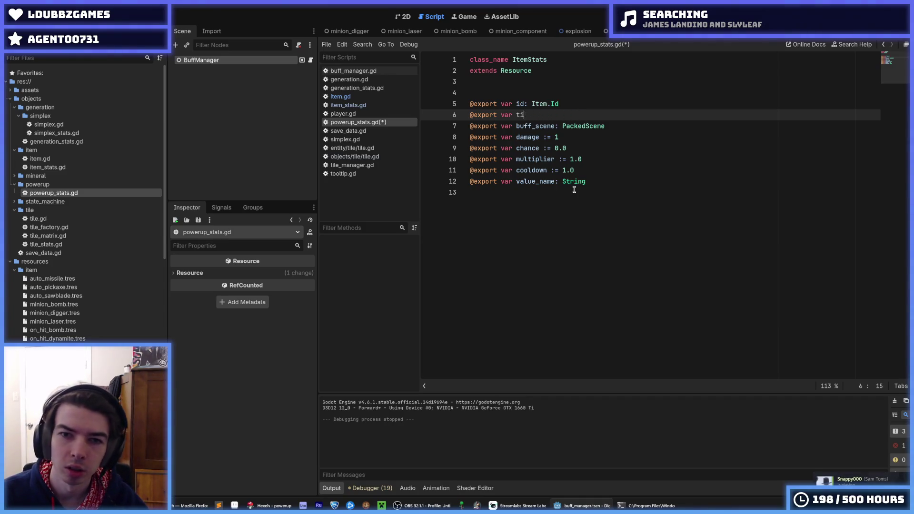
Turn the tier field into tile_id typed as Tile.Id
{"action": "key", "text": "BackSpace"}
{"action": "key", "text": "BackSpace"}
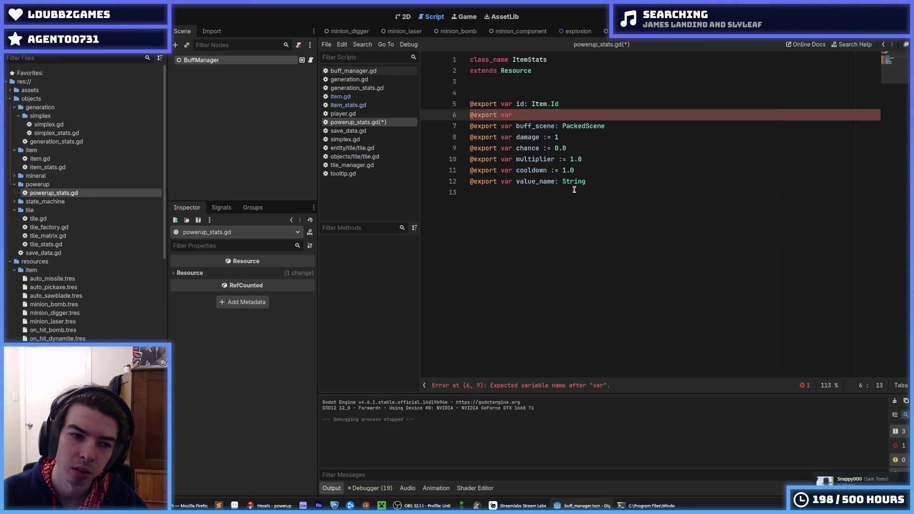
{"action": "key", "text": "ctrl+z"}
{"action": "key", "text": "ctrl+z"}
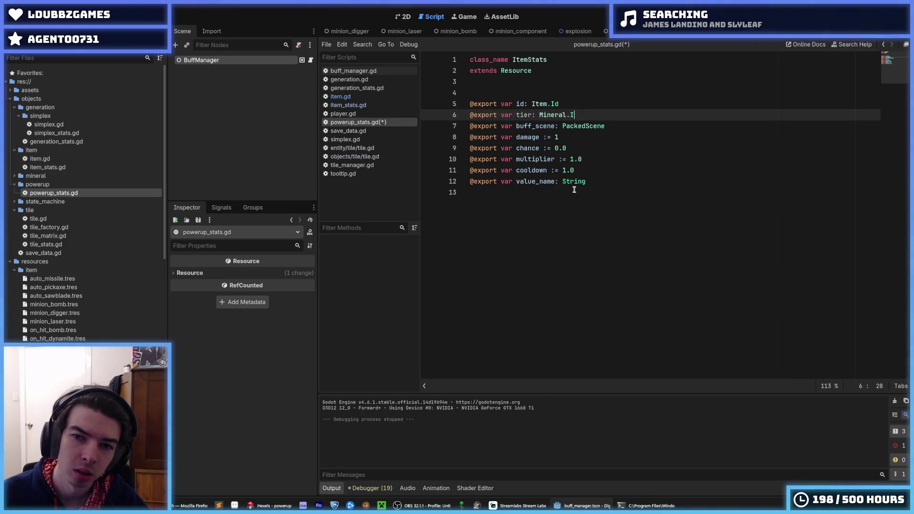
{"action": "key", "text": "BackSpace"}
{"action": "key", "text": "BackSpace"}
{"action": "key", "text": "BackSpace"}
{"action": "type", "text": "Til.e"}
{"action": "key", "text": "BackSpace"}
{"action": "key", "text": "BackSpace"}
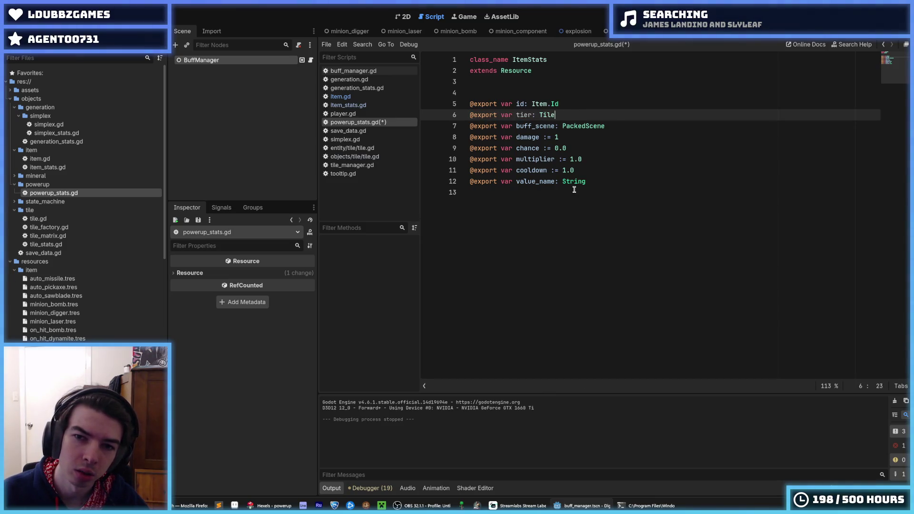
{"action": "type", "text": "e.Id."}
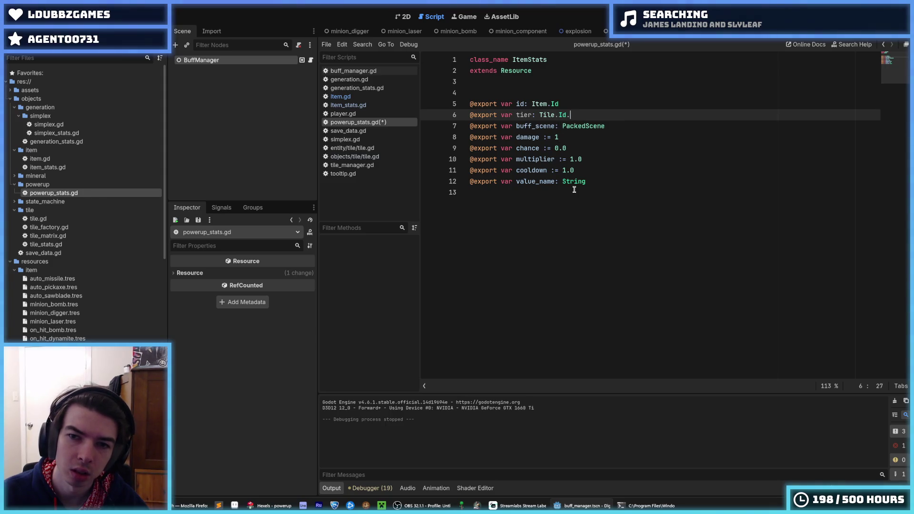
{"action": "type", "text": "D"}
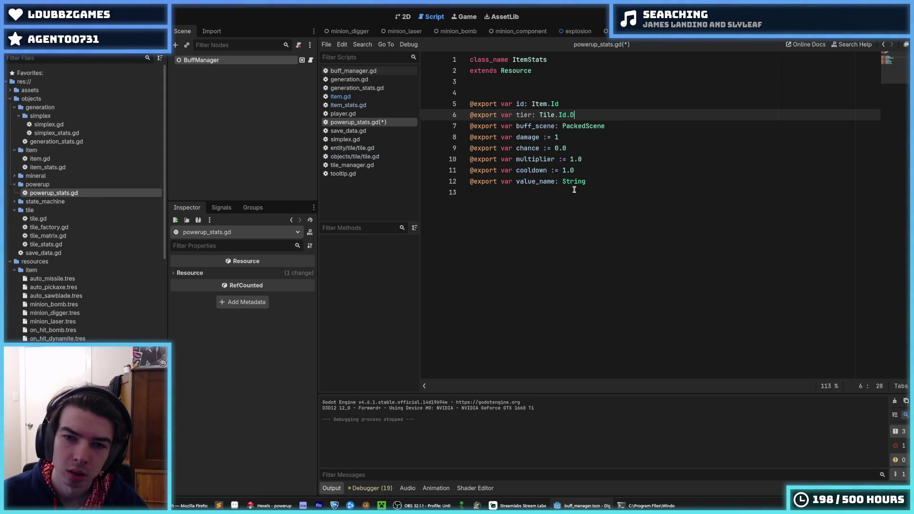
{"action": "key", "text": "BackSpace"}
{"action": "key", "text": "BackSpace"}
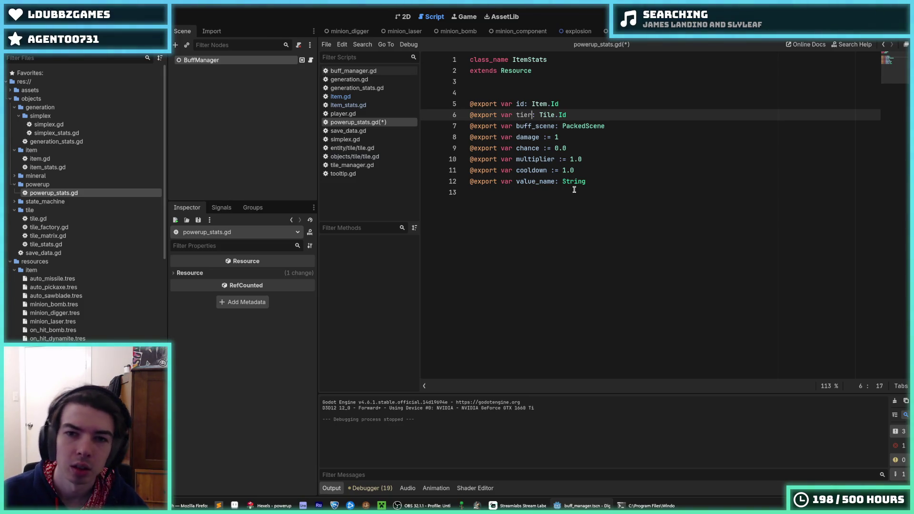
{"action": "key", "text": "BackSpace"}
{"action": "key", "text": "BackSpace"}
{"action": "key", "text": "BackSpace"}
{"action": "type", "text": "tile"}
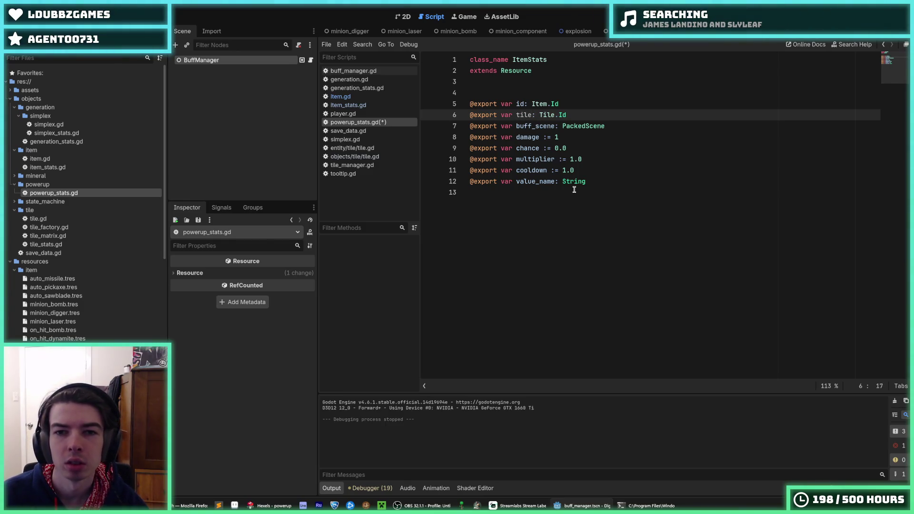
{"action": "type", "text": "_id"}
{"action": "key", "text": "Down"}
{"action": "key", "text": "End"}
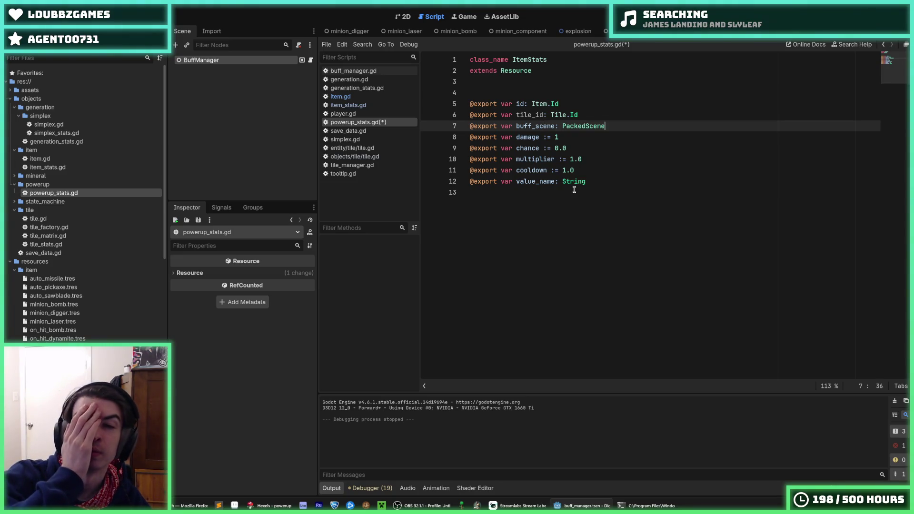
Rename class_name ItemStats to PowerupStats
{"action": "key", "text": "Up"}
{"action": "key", "text": "Up"}
{"action": "key", "text": "Up"}
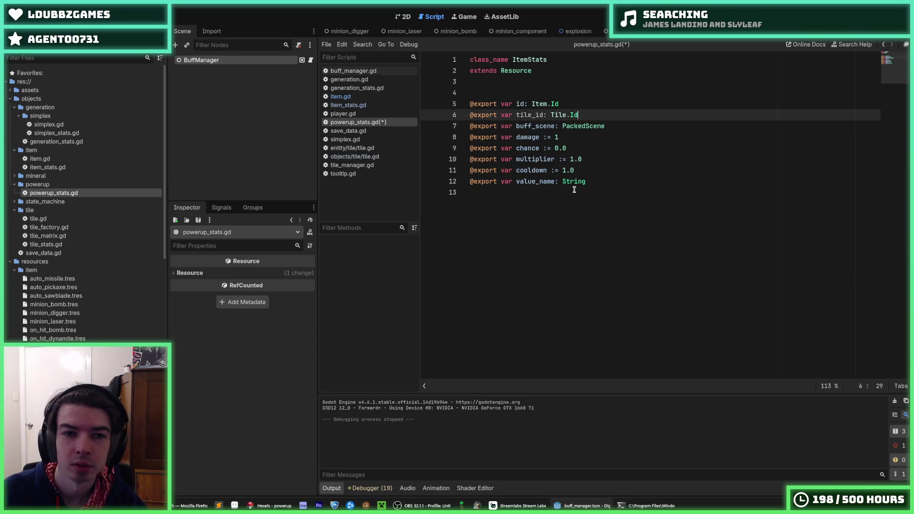
{"action": "key", "text": "Up"}
{"action": "key", "text": "Up"}
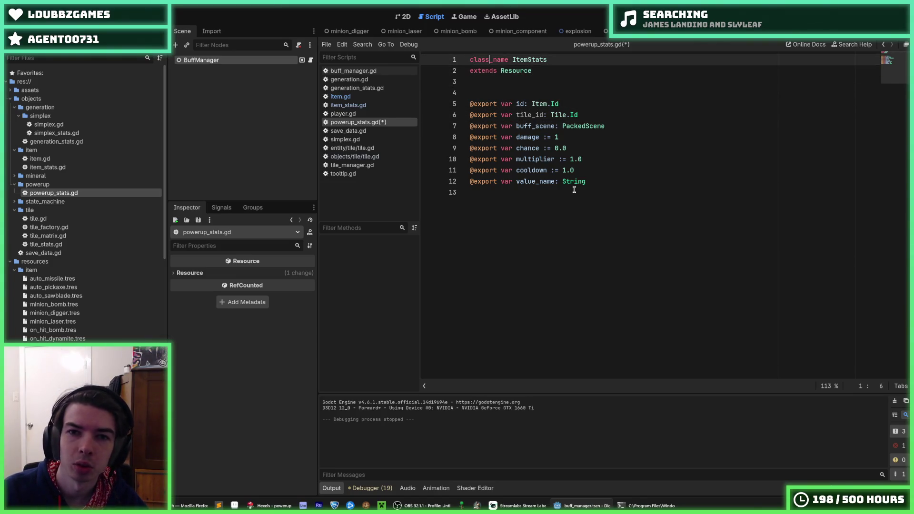
{"action": "key", "text": "Left"}
{"action": "key", "text": "shift+Right"}
{"action": "key", "text": "shift+Right"}
{"action": "key", "text": "shift+Right"}
{"action": "type", "text": "Pp"}
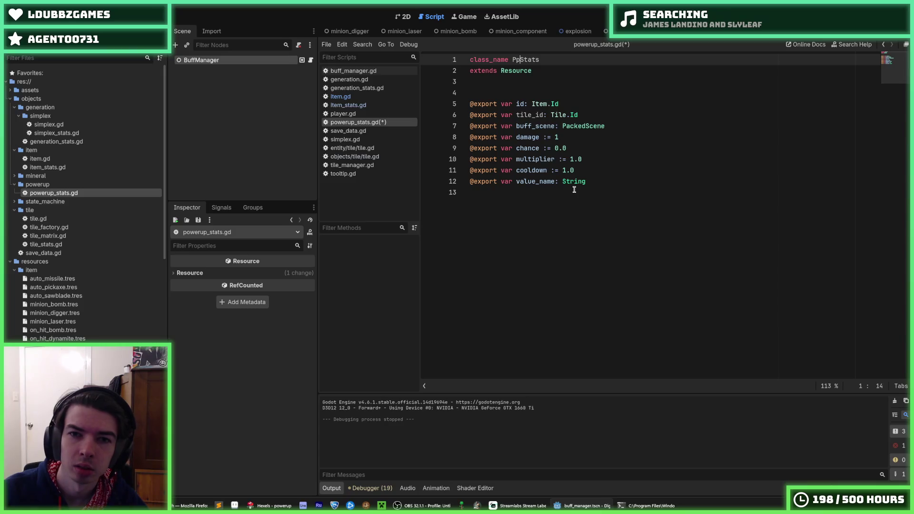
{"action": "key", "text": "BackSpace"}
{"action": "type", "text": "owerup"}
Delete the value_name field line and save powerup_stats.gd
{"action": "key", "text": "Down"}
{"action": "key", "text": "Down"}
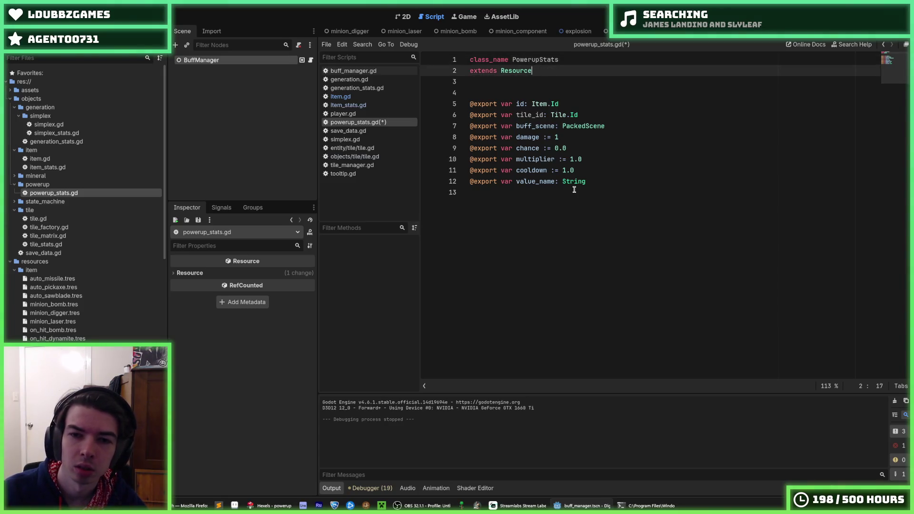
{"action": "key", "text": "Down"}
{"action": "key", "text": "Down"}
{"action": "key", "text": "Down"}
{"action": "key", "text": "End"}
{"action": "key", "text": "shift+Up"}
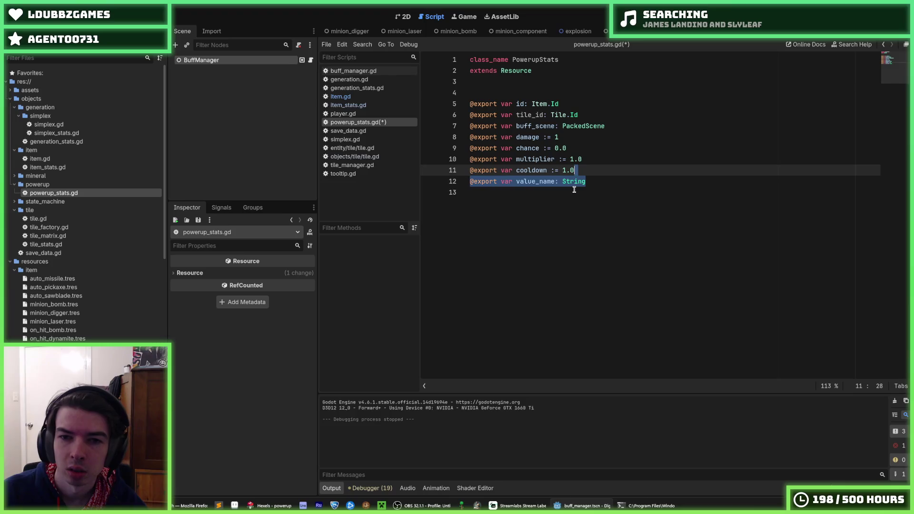
{"action": "key", "text": "BackSpace"}
{"action": "key", "text": "Up"}
{"action": "key", "text": "Up"}
{"action": "key", "text": "Up"}
{"action": "key", "text": "End"}
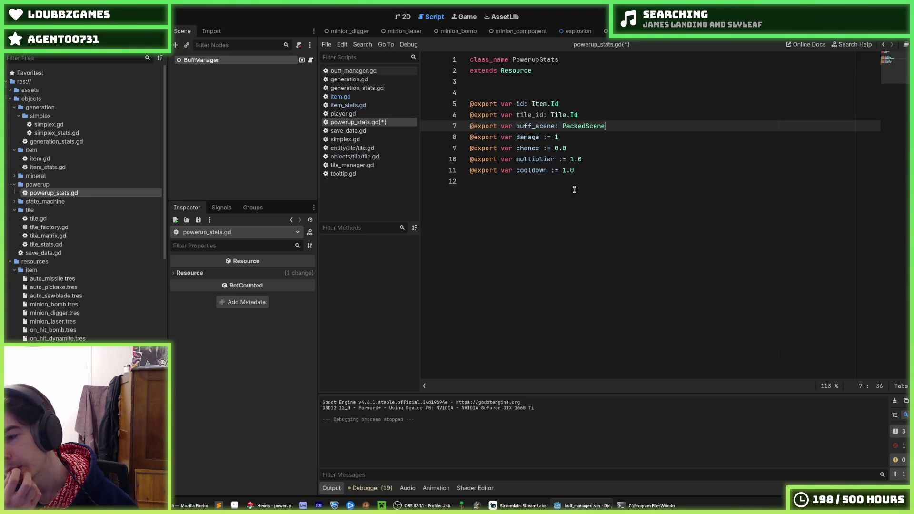
{"action": "key", "text": "ctrl+s"}
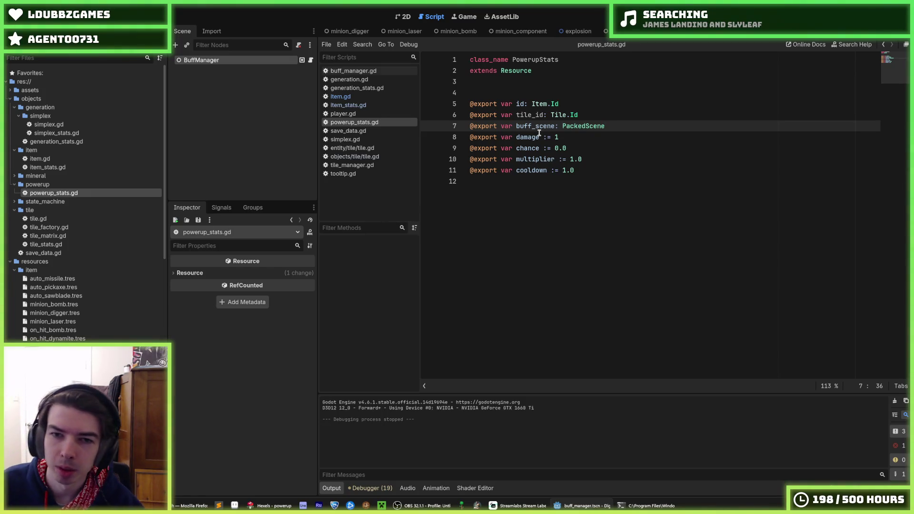
Select item.gd and the powerup folder in the FileSystem dock
{"action": "double_click", "coordinate": [533, 127]}
{"action": "left_click", "coordinate": [533, 126]}
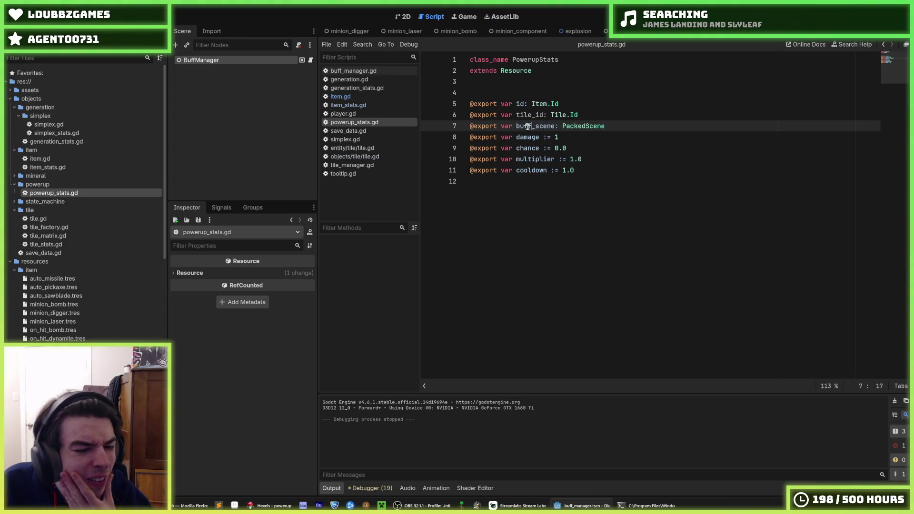
{"action": "left_click", "coordinate": [48, 160]}
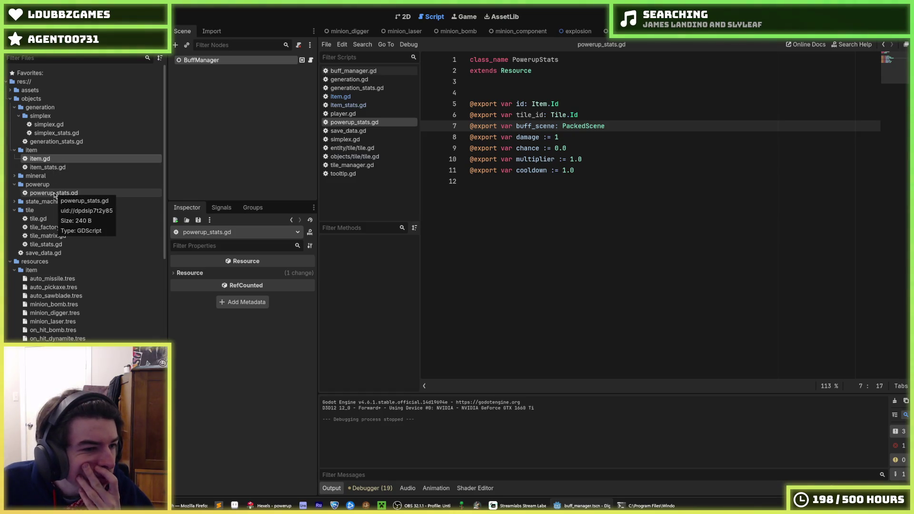
{"action": "left_click", "coordinate": [44, 185]}
{"action": "right_click", "coordinate": [45, 186]}
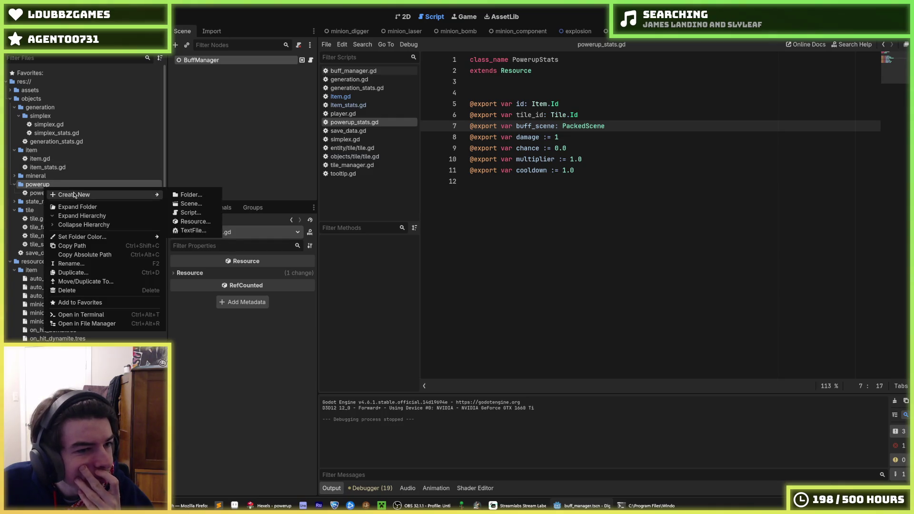
{"action": "left_click", "coordinate": [39, 162]}
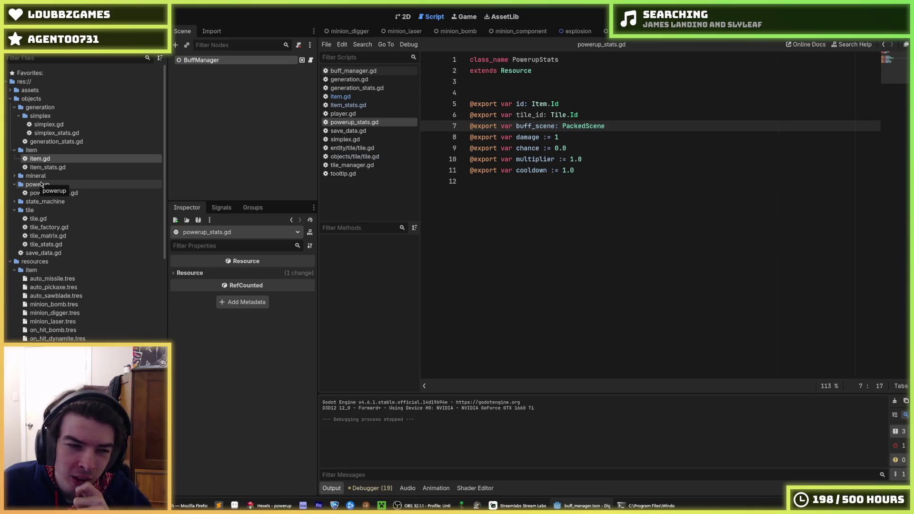
Look through the context menus of the mineral and powerup folders
{"action": "left_click", "coordinate": [42, 184]}
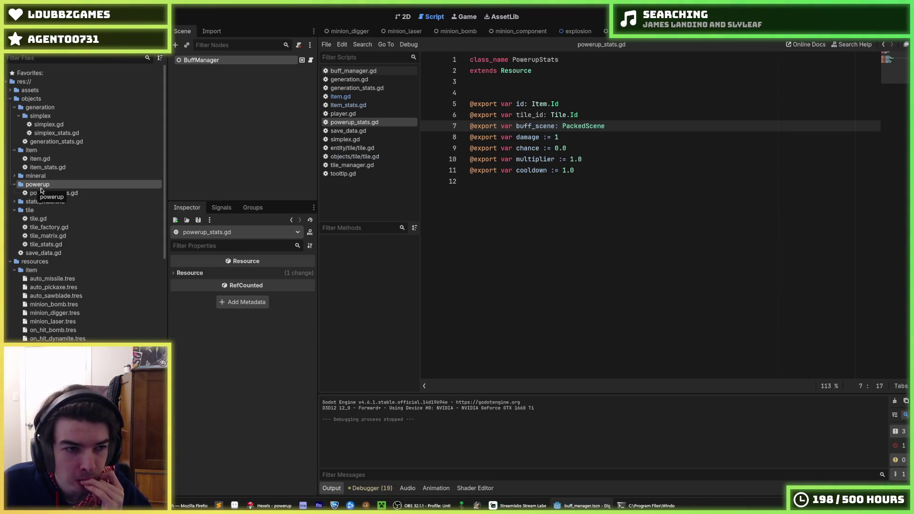
{"action": "left_click", "coordinate": [64, 176]}
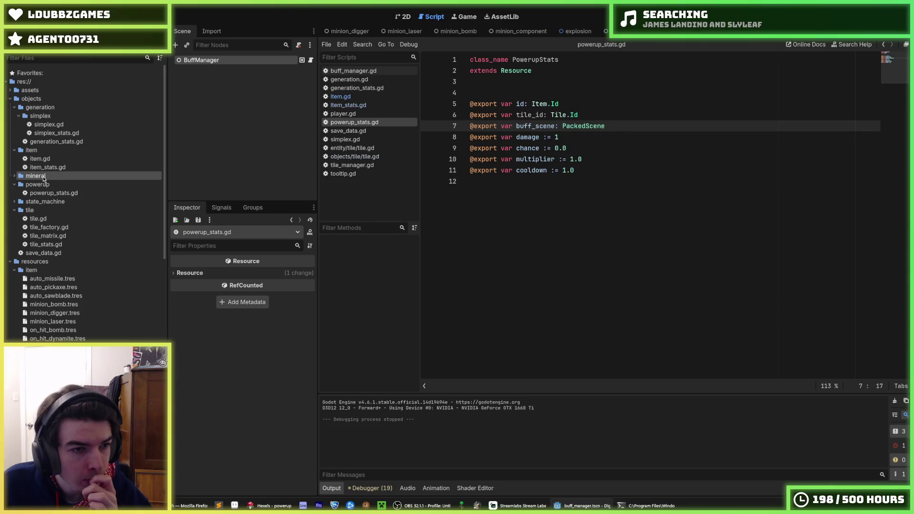
{"action": "right_click", "coordinate": [30, 177]}
{"action": "mouse_move", "coordinate": [86, 181]}
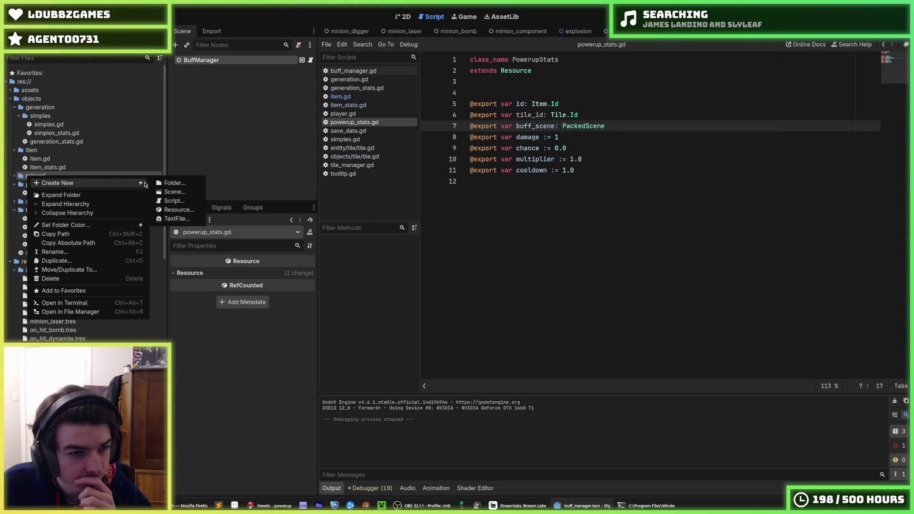
{"action": "left_click", "coordinate": [54, 171]}
{"action": "left_click", "coordinate": [51, 183]}
{"action": "right_click", "coordinate": [52, 184]}
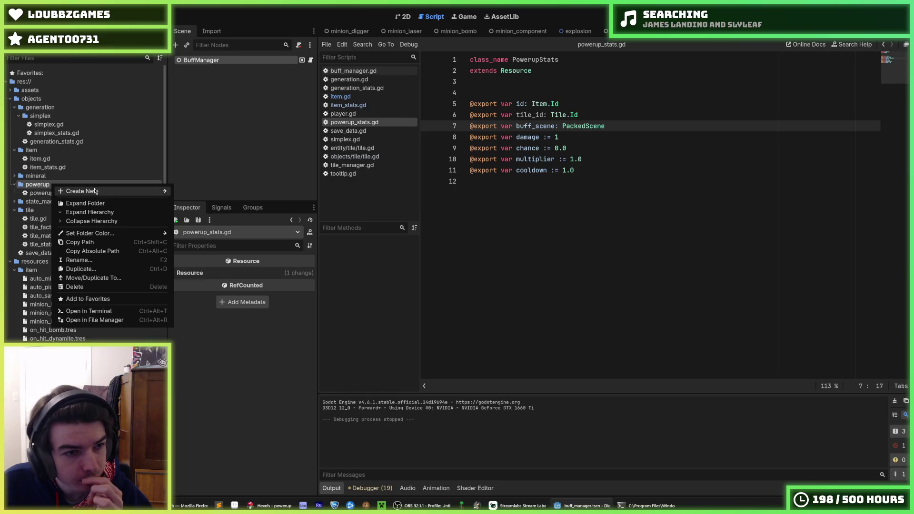
{"action": "mouse_move", "coordinate": [122, 192]}
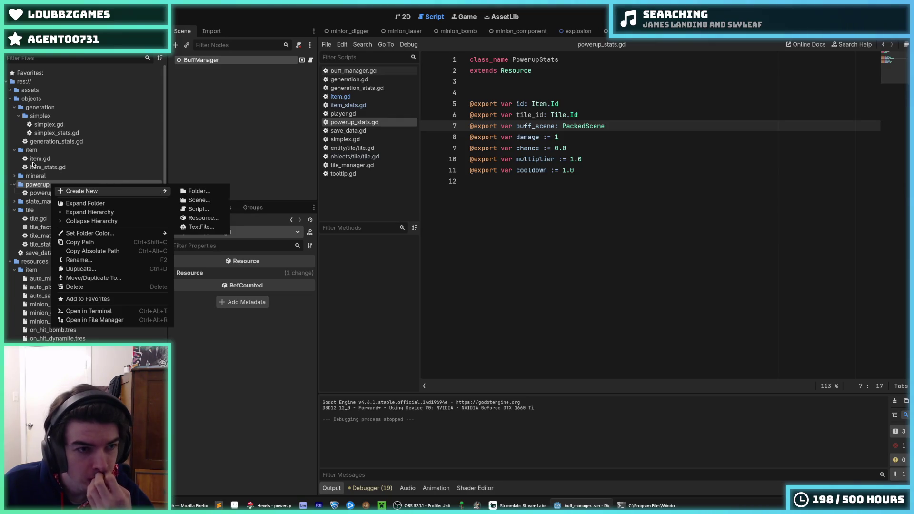
{"action": "left_click", "coordinate": [41, 161]}
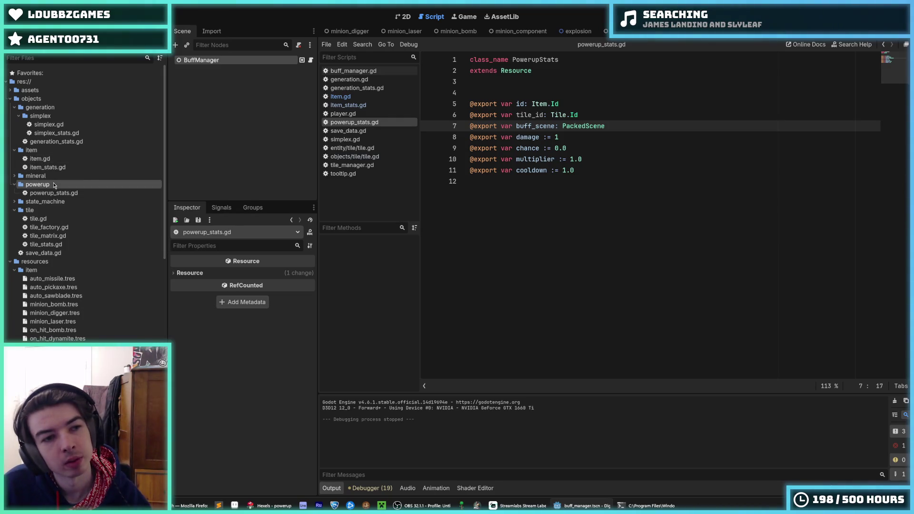
Duplicate item.gd as powerup.gd
{"action": "right_click", "coordinate": [54, 184]}
{"action": "left_click", "coordinate": [51, 161]}
{"action": "left_click", "coordinate": [51, 160]}
{"action": "key", "text": "ctrl+d"}
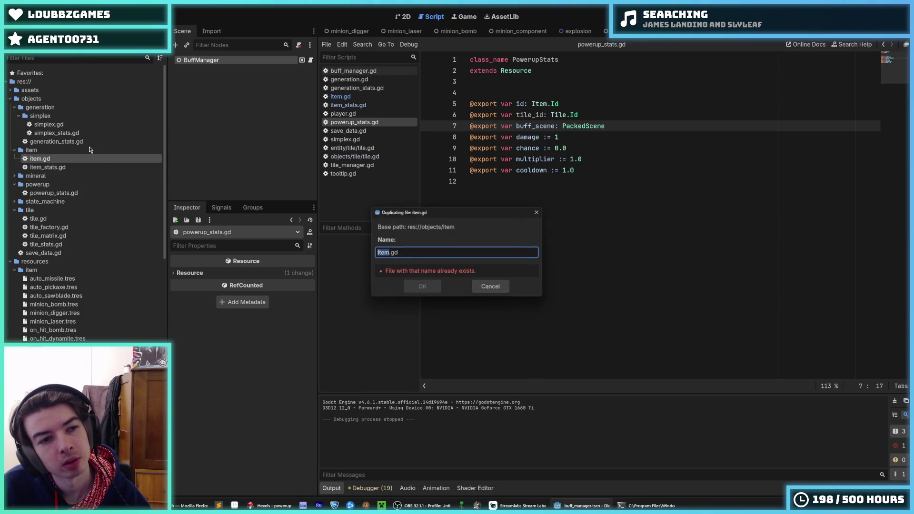
{"action": "type", "text": "powerup"}
{"action": "key", "text": "Return"}
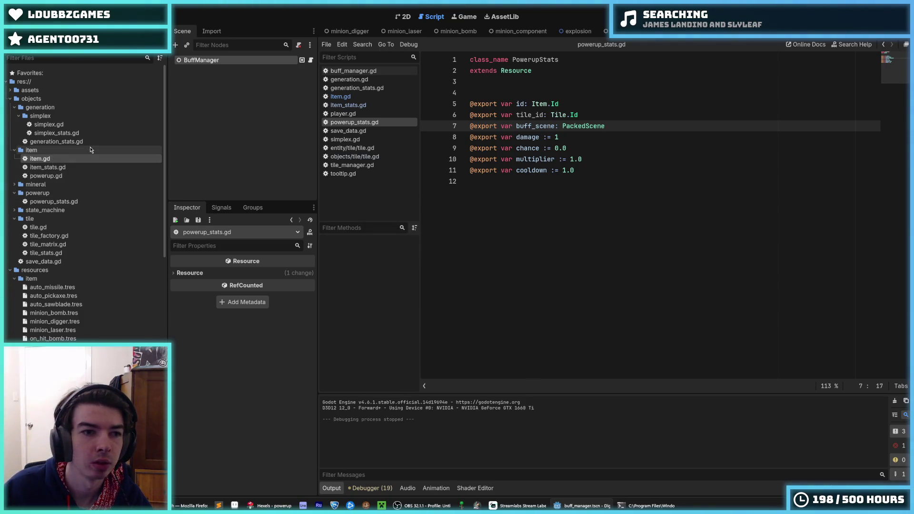
Move powerup.gd into the powerup folder and open it
{"action": "left_click_drag", "start_coordinate": [46, 175], "coordinate": [68, 194]}
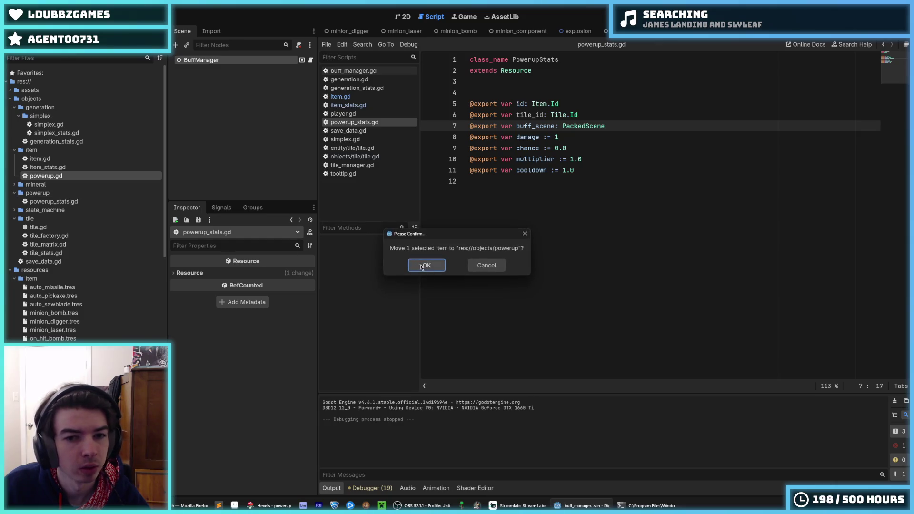
{"action": "left_click", "coordinate": [427, 263]}
{"action": "double_click", "coordinate": [46, 192]}
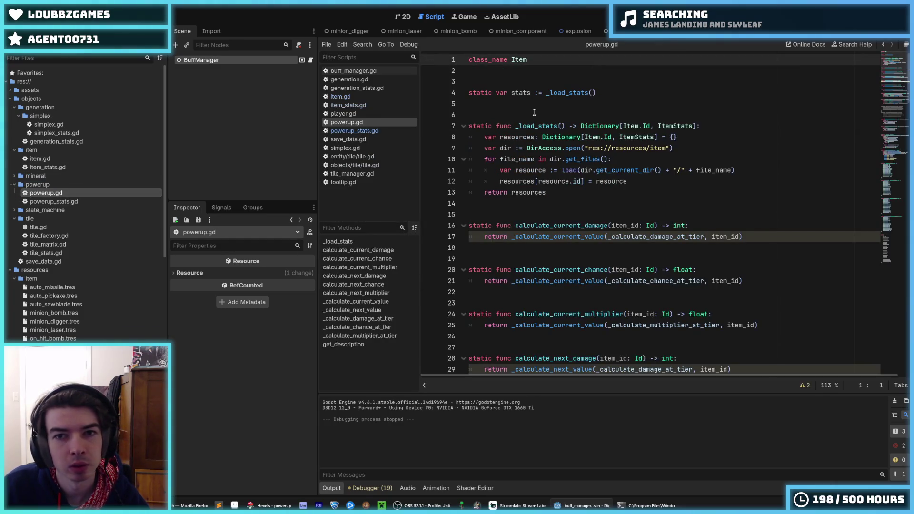
Change the class_name on line 1 of powerup.gd from Item to Powerup
{"action": "double_click", "coordinate": [522, 60]}
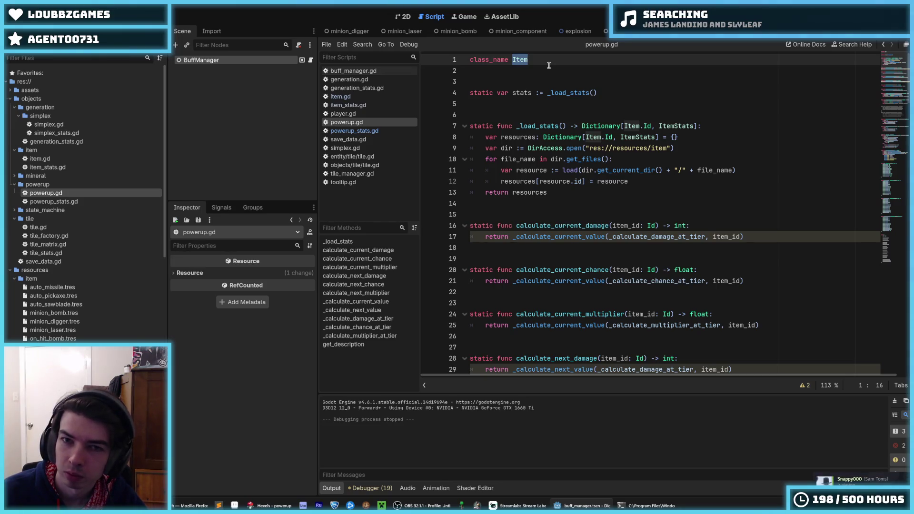
{"action": "type", "text": "Powerup"}
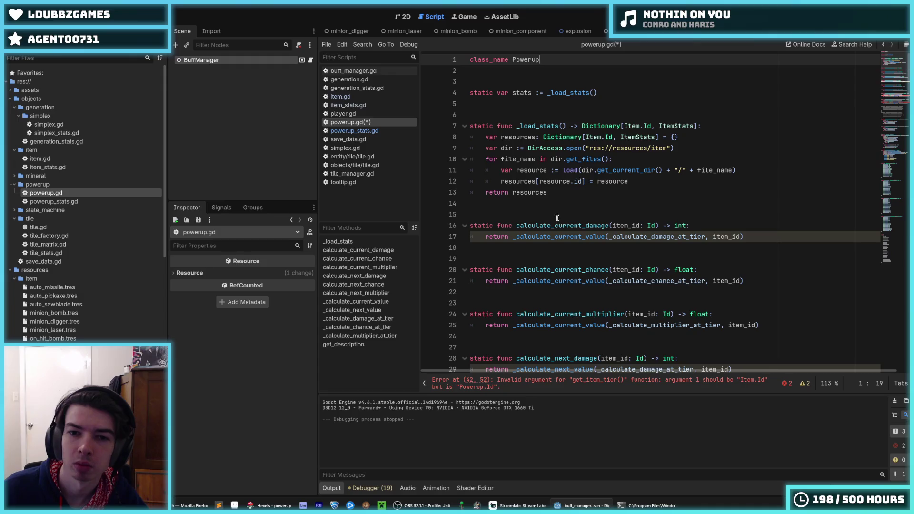
{"action": "left_click", "coordinate": [546, 202]}
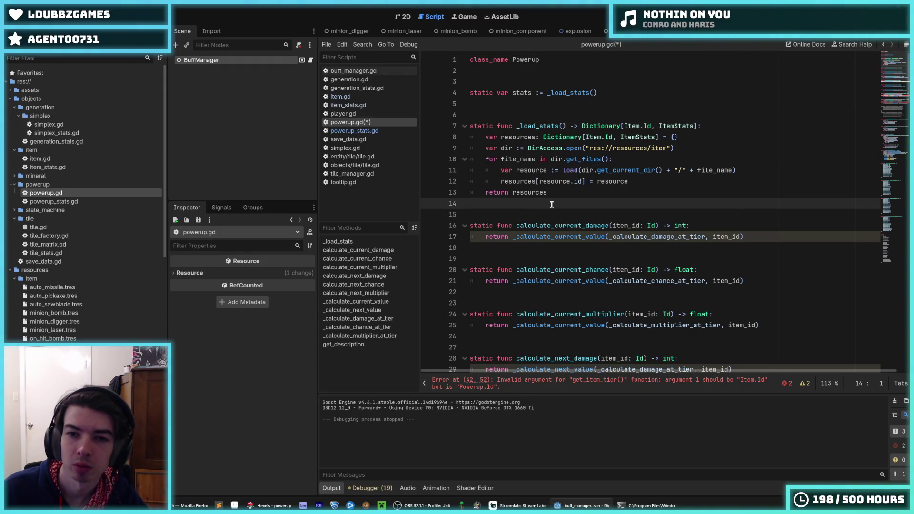
Delete the item-only functions and scaling tables below the loader function
{"action": "scroll", "coordinate": [552, 206], "scroll_direction": "down", "scroll_amount": 20}
{"action": "mouse_move", "coordinate": [552, 204]}
{"action": "left_mouse_down"}
{"action": "mouse_move", "coordinate": [578, 129]}
{"action": "mouse_move", "coordinate": [595, 123]}
{"action": "left_mouse_up"}
{"action": "scroll", "coordinate": [556, 205], "scroll_direction": "down", "scroll_amount": 16}
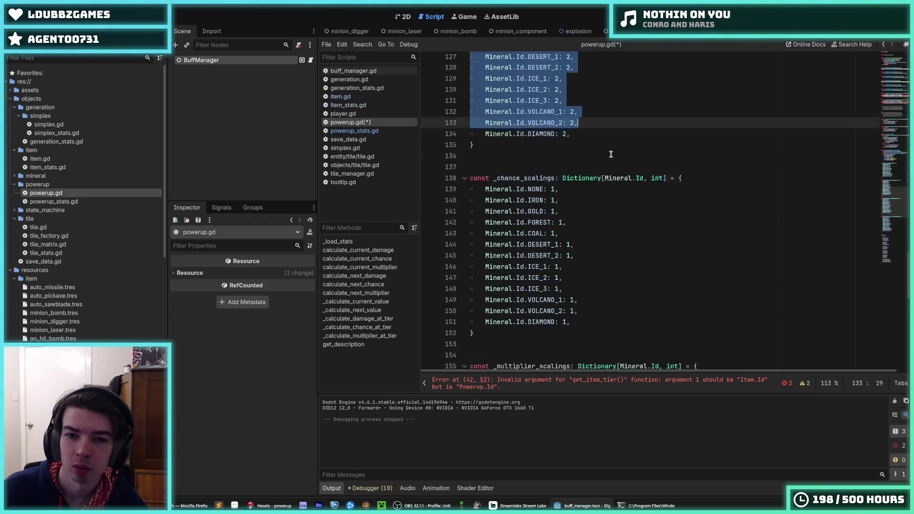
{"action": "scroll", "coordinate": [608, 151], "scroll_direction": "down", "scroll_amount": 12}
{"action": "left_click_drag", "start_coordinate": [610, 154], "coordinate": [593, 142]}
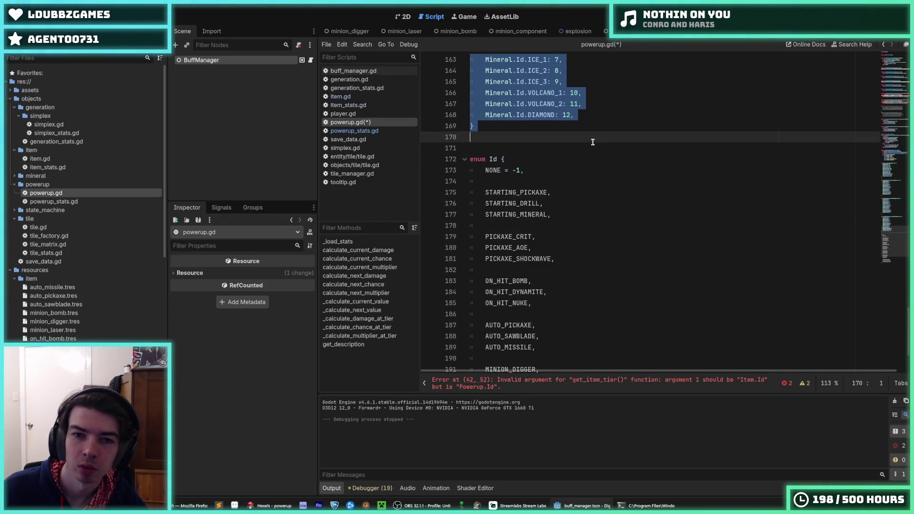
{"action": "key", "text": "BackSpace"}
{"action": "scroll", "coordinate": [572, 192], "scroll_direction": "up", "scroll_amount": 4}
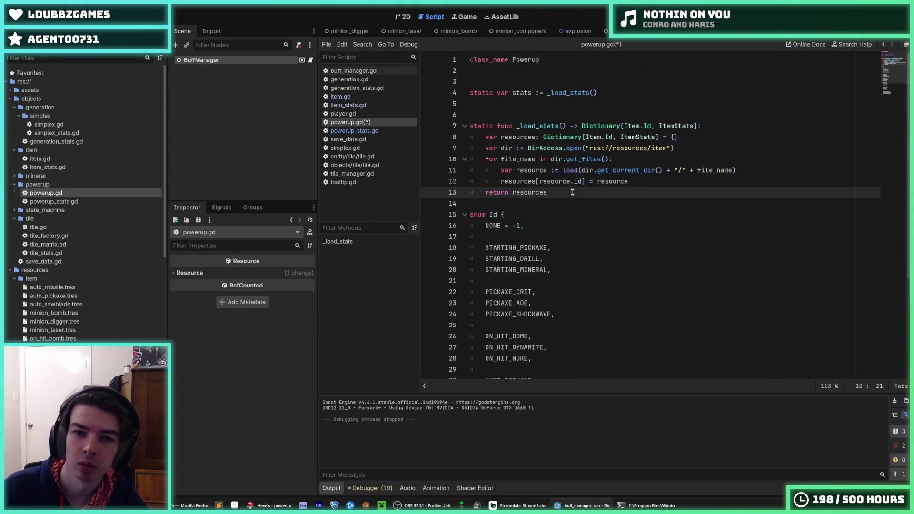
{"action": "key", "text": "Return"}
Delete the blank line and the STARTING_PICKAXE, STARTING_DRILL and STARTING_MINERAL enum entries
{"action": "scroll", "coordinate": [522, 249], "scroll_direction": "down", "scroll_amount": 3}
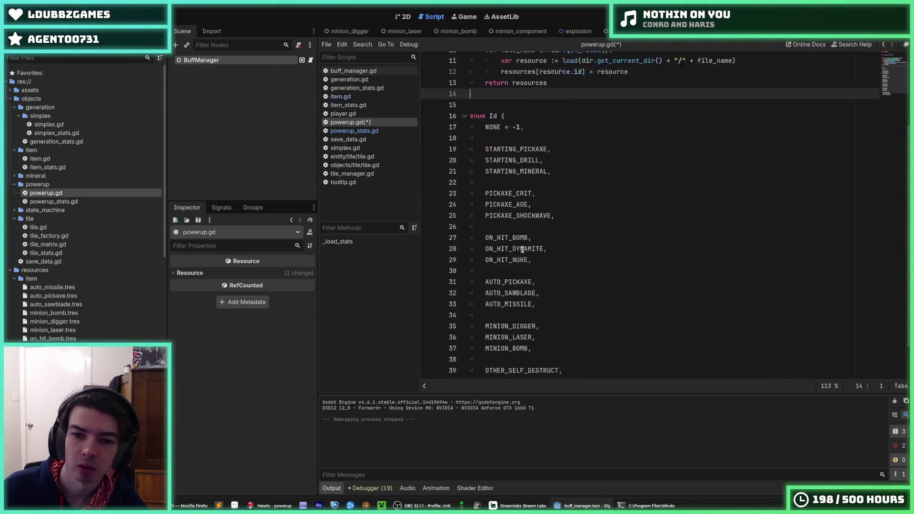
{"action": "scroll", "coordinate": [522, 249], "scroll_direction": "down", "scroll_amount": 1}
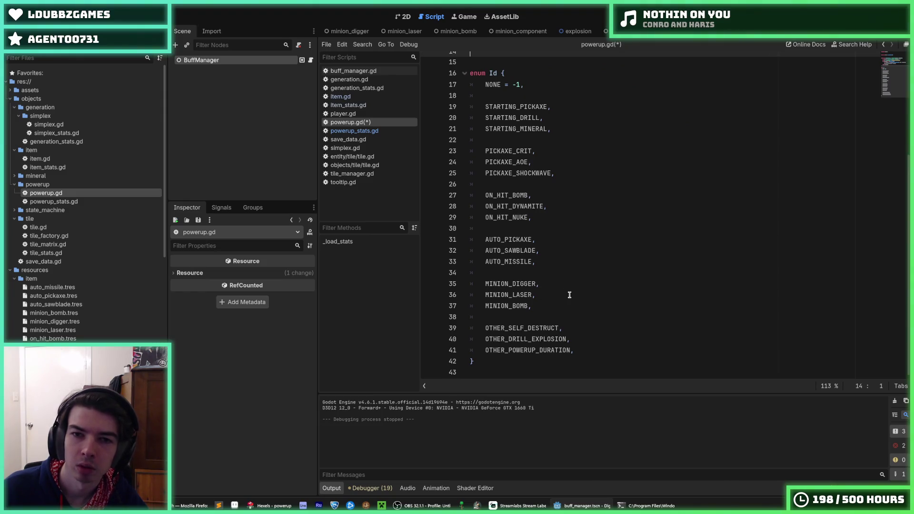
{"action": "scroll", "coordinate": [569, 295], "scroll_direction": "up", "scroll_amount": 3}
{"action": "left_click", "coordinate": [528, 183]}
{"action": "scroll", "coordinate": [531, 188], "scroll_direction": "down", "scroll_amount": 2}
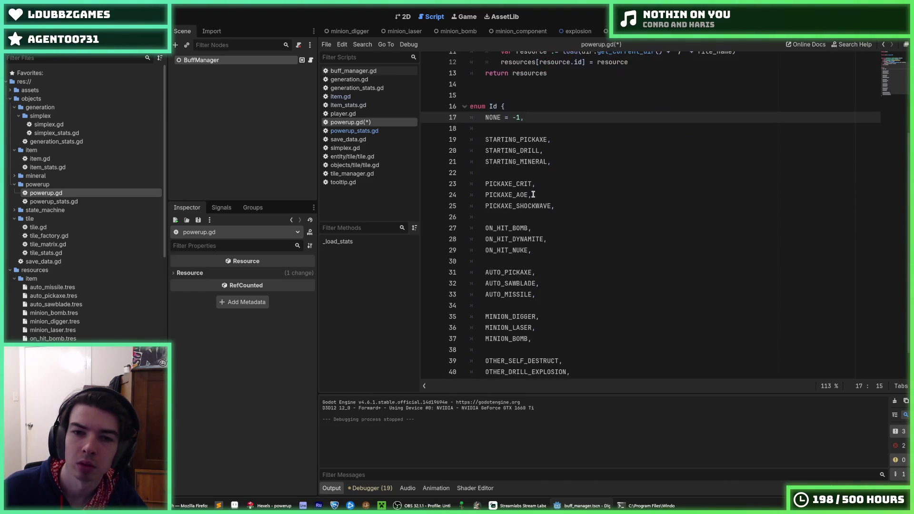
{"action": "key", "text": "Down"}
{"action": "key", "text": "Down"}
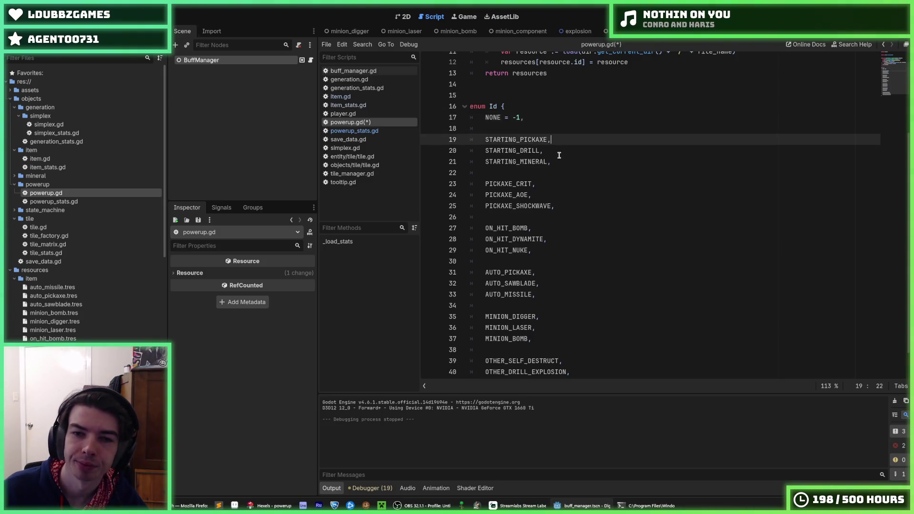
{"action": "left_click", "coordinate": [558, 160]}
{"action": "left_click_drag", "start_coordinate": [559, 160], "coordinate": [459, 128]}
{"action": "key", "text": "BackSpace"}
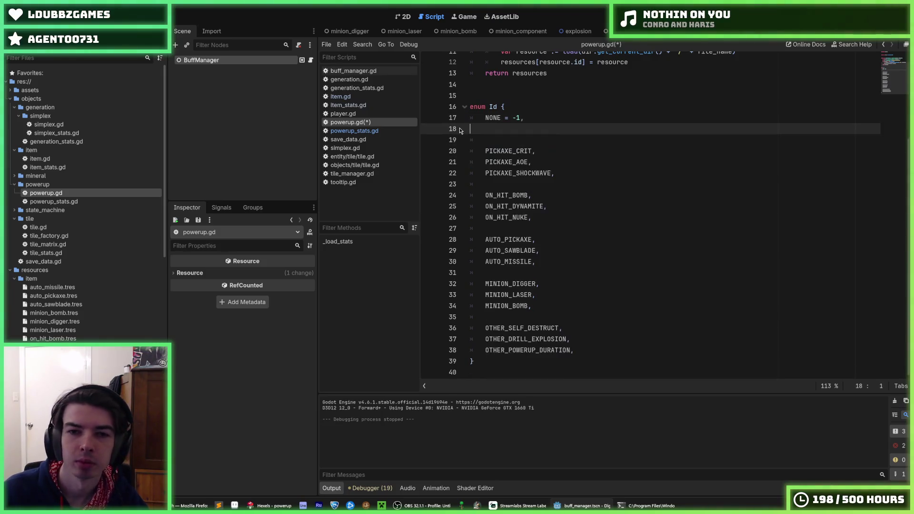
{"action": "scroll", "coordinate": [537, 174], "scroll_direction": "up", "scroll_amount": 4}
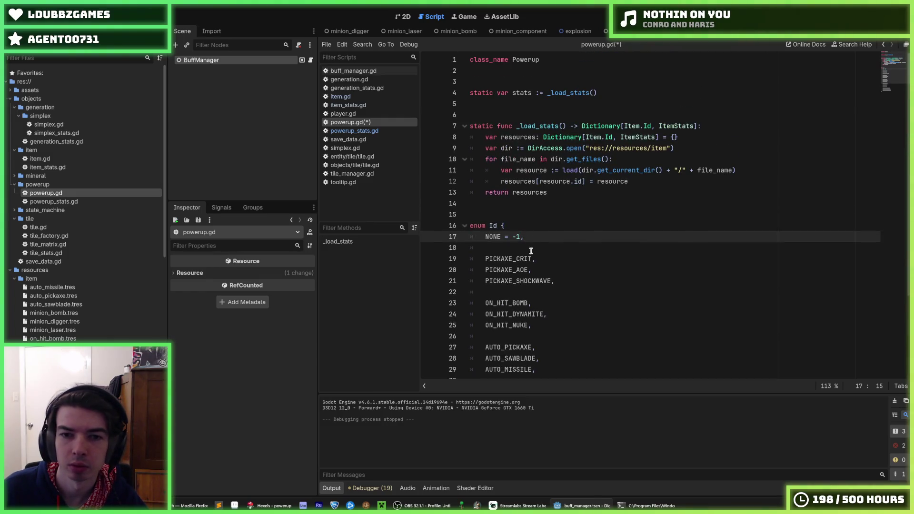
{"action": "left_click_drag", "start_coordinate": [530, 247], "coordinate": [542, 223]}
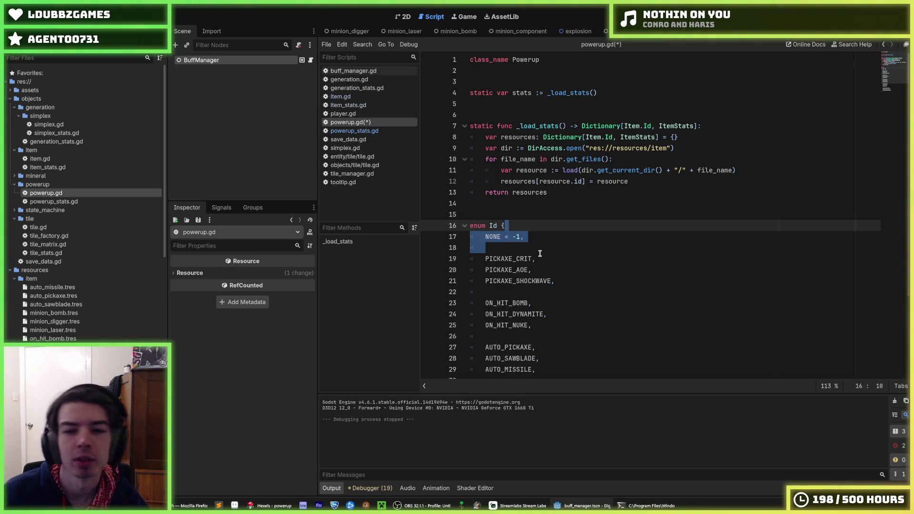
Delete the NONE = -1 line and the PICKAXE_CRIT entry from the Id enum
{"action": "key", "text": "BackSpace"}
{"action": "key", "text": "Down"}
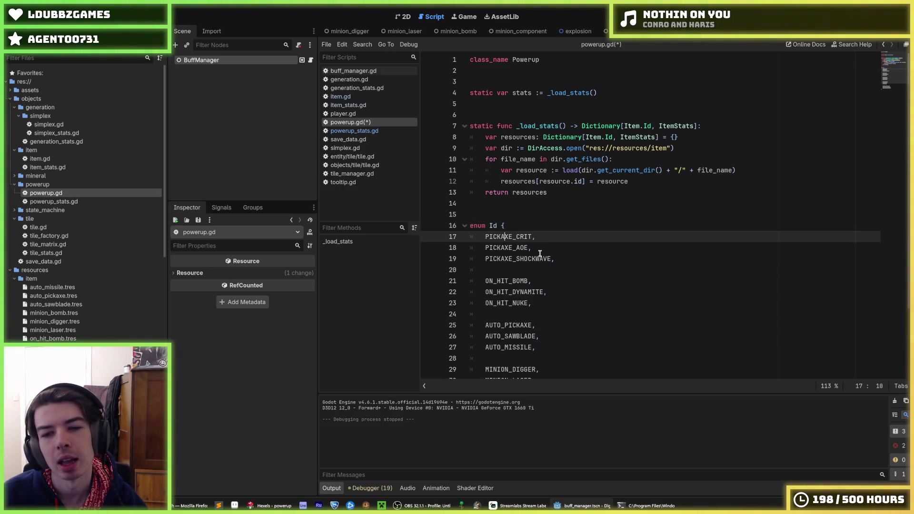
{"action": "key", "text": "Down"}
{"action": "key", "text": "Down"}
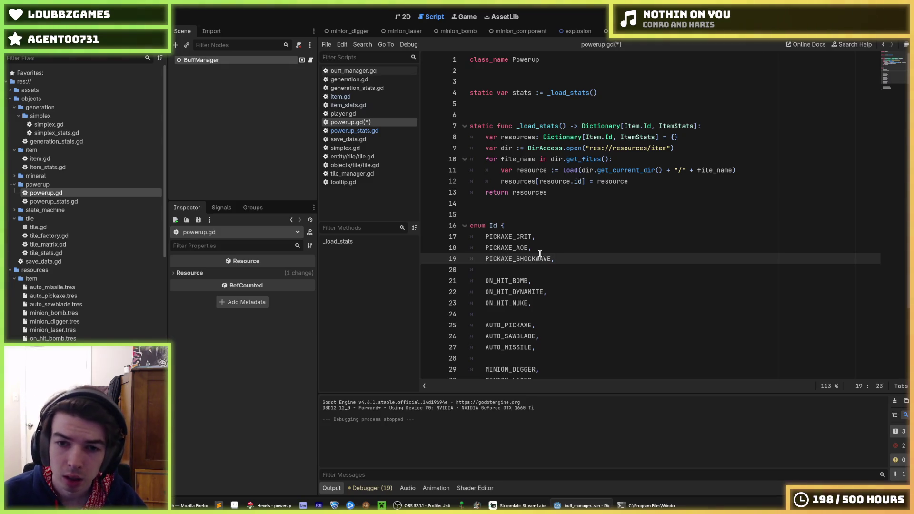
{"action": "key", "text": "Up"}
{"action": "key", "text": "Up"}
{"action": "key", "text": "End"}
{"action": "key", "text": "shift+Up"}
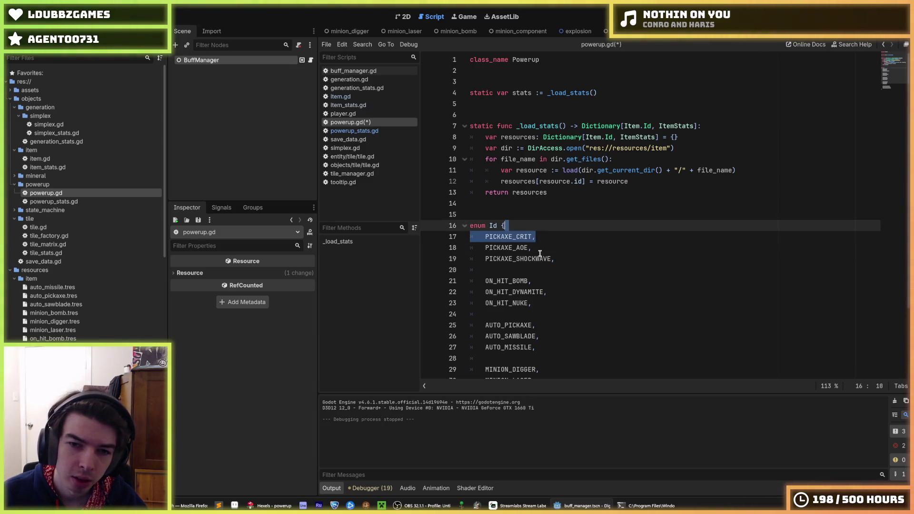
{"action": "key", "text": "Delete"}
{"action": "key", "text": "Down"}
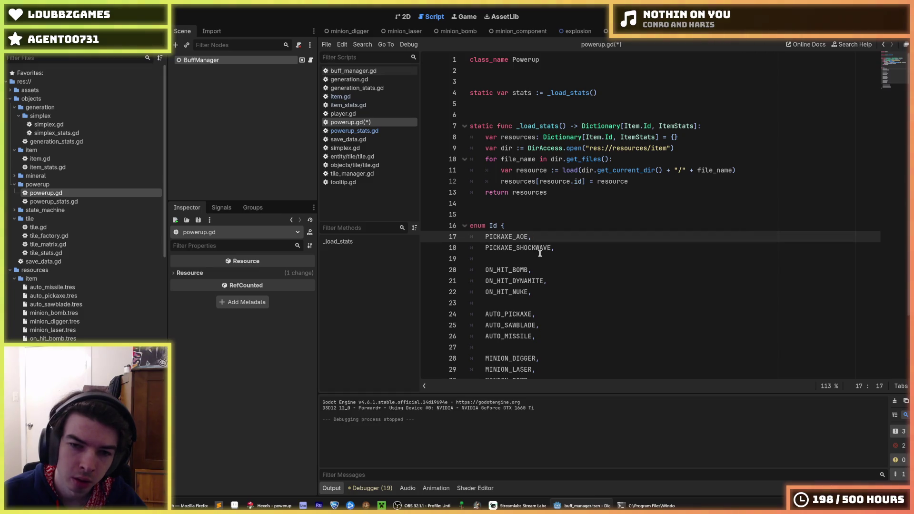
Delete PICKAXE_AOE, PICKAXE_SHOCKWAVE and the leftover empty line
{"action": "key", "text": "shift+Up"}
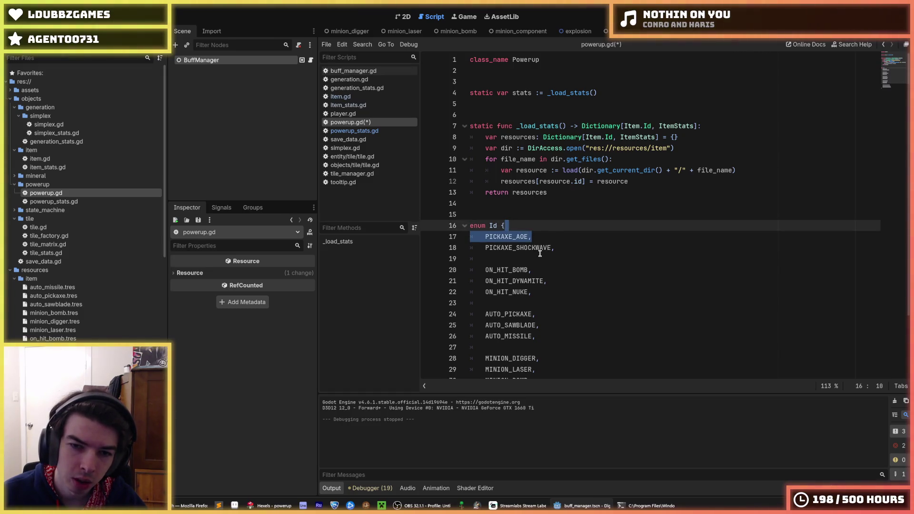
{"action": "key", "text": "Delete"}
{"action": "key", "text": "Down"}
{"action": "key", "text": "shift+Up"}
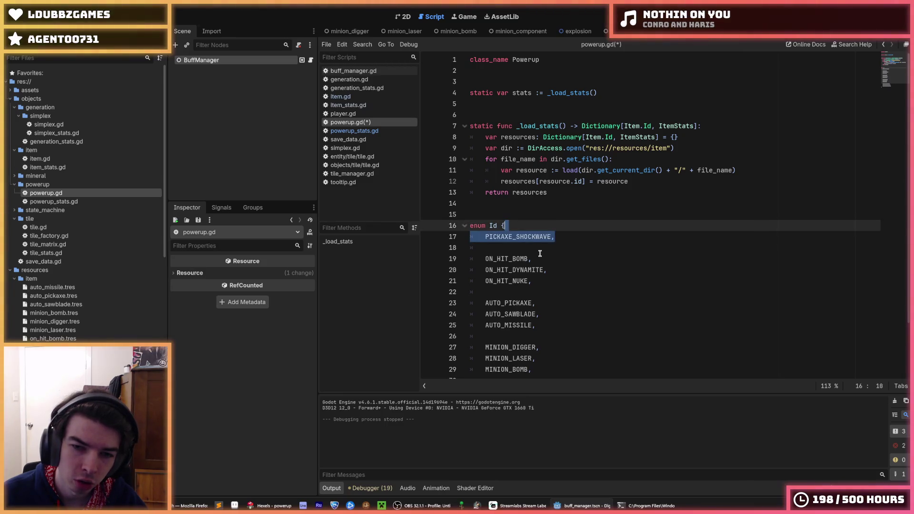
{"action": "key", "text": "Delete"}
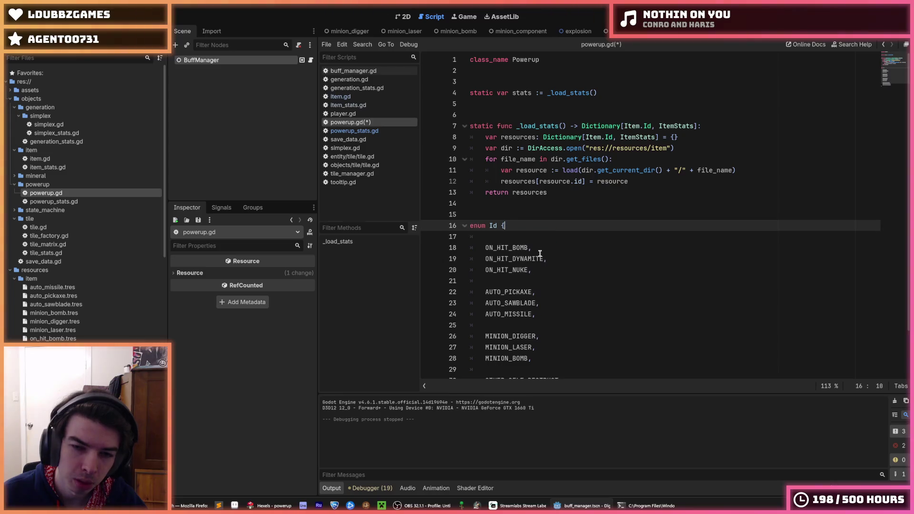
{"action": "key", "text": "Down"}
{"action": "key", "text": "shift+Up"}
{"action": "key", "text": "Delete"}
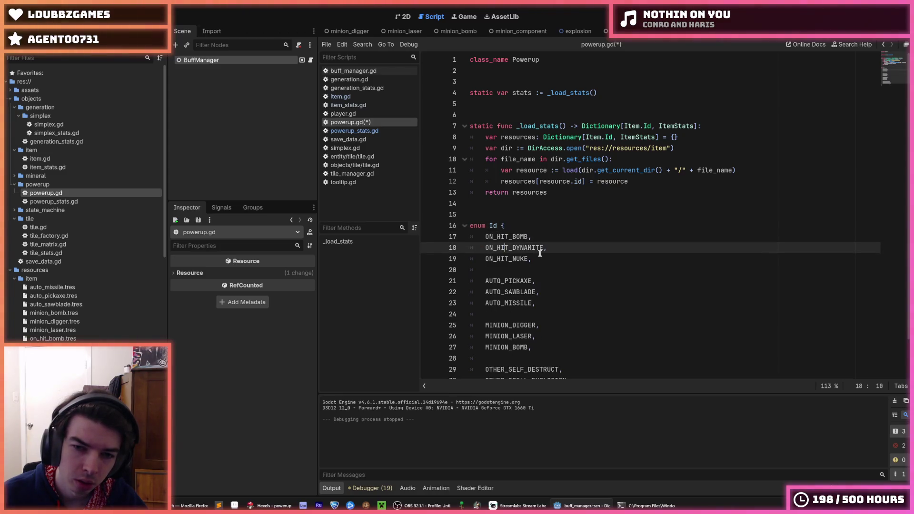
{"action": "key", "text": "Down"}
{"action": "key", "text": "Down"}
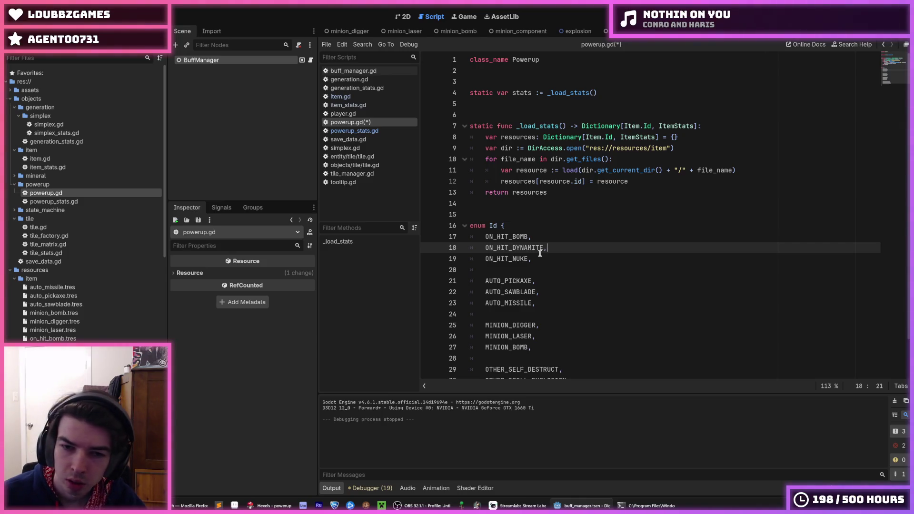
Step through the ON_HIT and AUTO enum entries
{"action": "key", "text": "shift+alt+Down"}
{"action": "key", "text": "shift+alt+Down"}
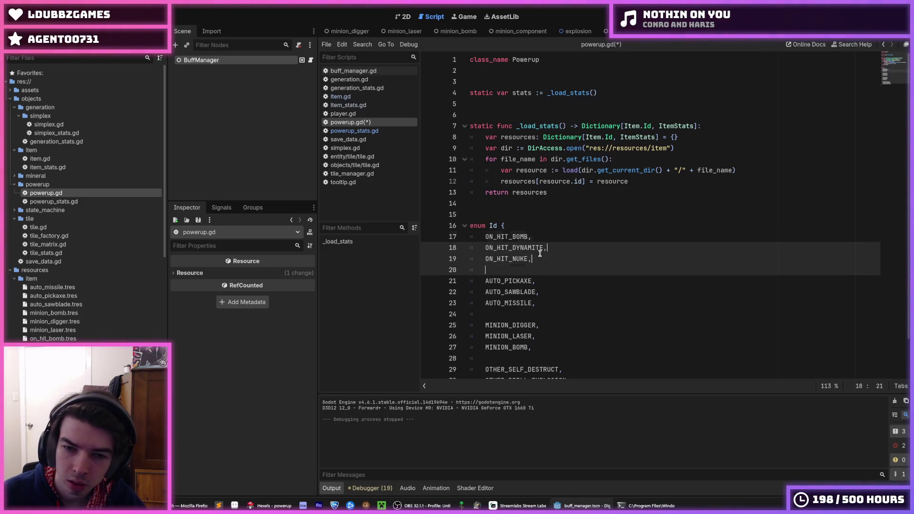
{"action": "key", "text": "Down"}
{"action": "key", "text": "Down"}
{"action": "key", "text": "Down"}
{"action": "key", "text": "Escape"}
{"action": "key", "text": "Down"}
{"action": "key", "text": "Down"}
{"action": "key", "text": "Down"}
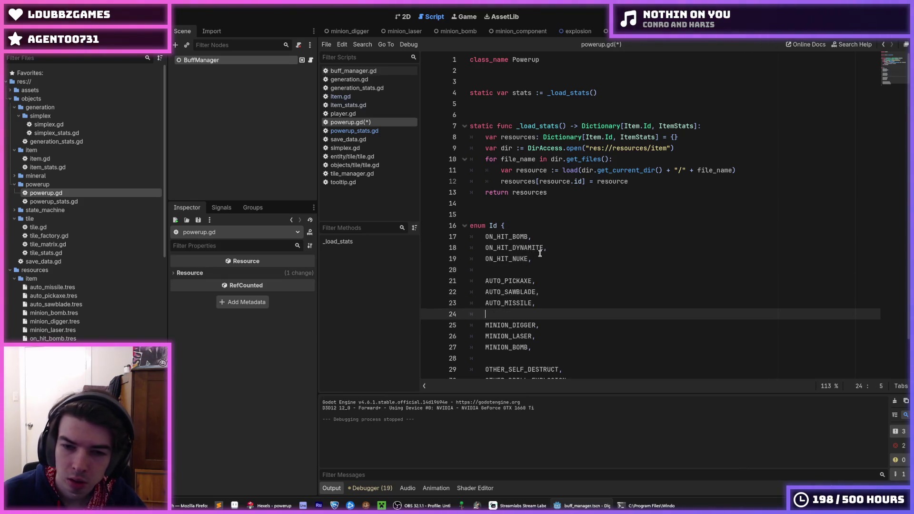
{"action": "key", "text": "Up"}
{"action": "key", "text": "Up"}
{"action": "key", "text": "Up"}
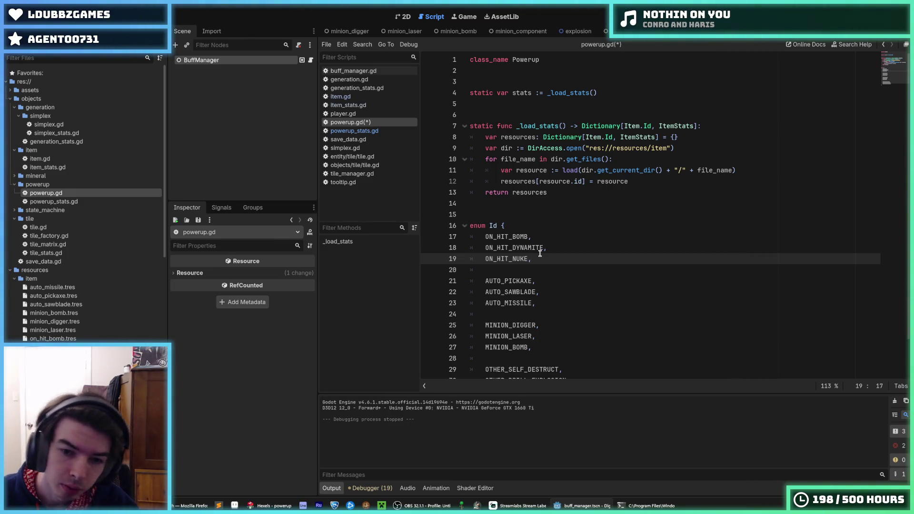
{"action": "key", "text": "Down"}
{"action": "key", "text": "Down"}
{"action": "key", "text": "Down"}
{"action": "key", "text": "End"}
{"action": "key", "text": "Down"}
{"action": "key", "text": "Down"}
{"action": "key", "text": "Down"}
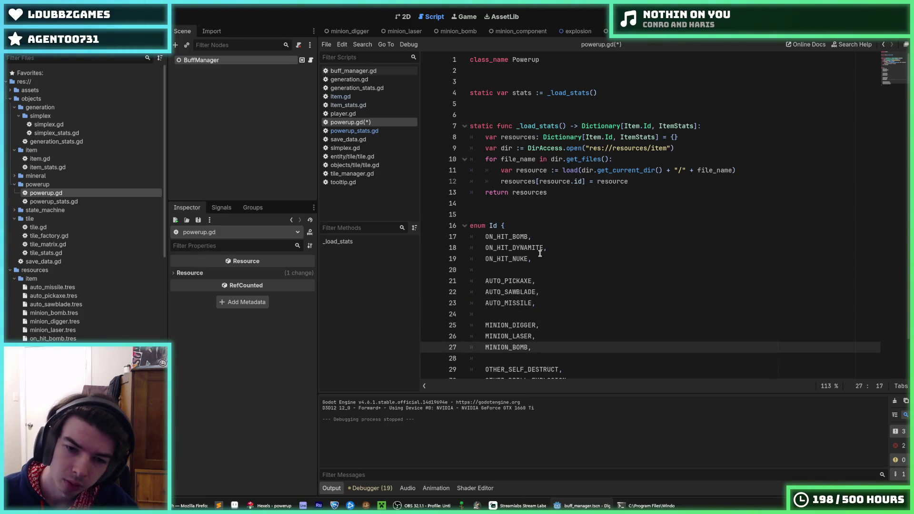
Select the three OTHER_ entries and the blank line after the MINION entries
{"action": "scroll", "coordinate": [540, 253], "scroll_direction": "down", "scroll_amount": 1}
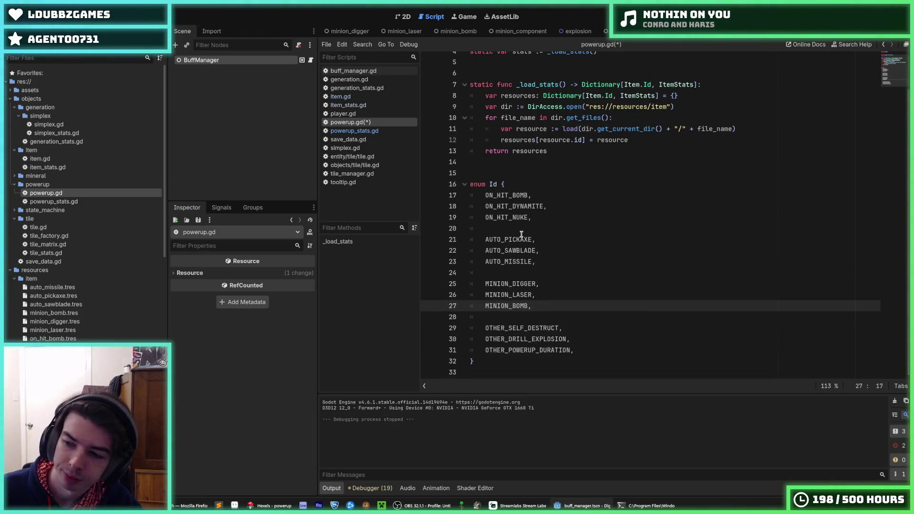
{"action": "left_click", "coordinate": [543, 292]}
{"action": "key", "text": "Up"}
{"action": "key", "text": "Down"}
{"action": "key", "text": "Up"}
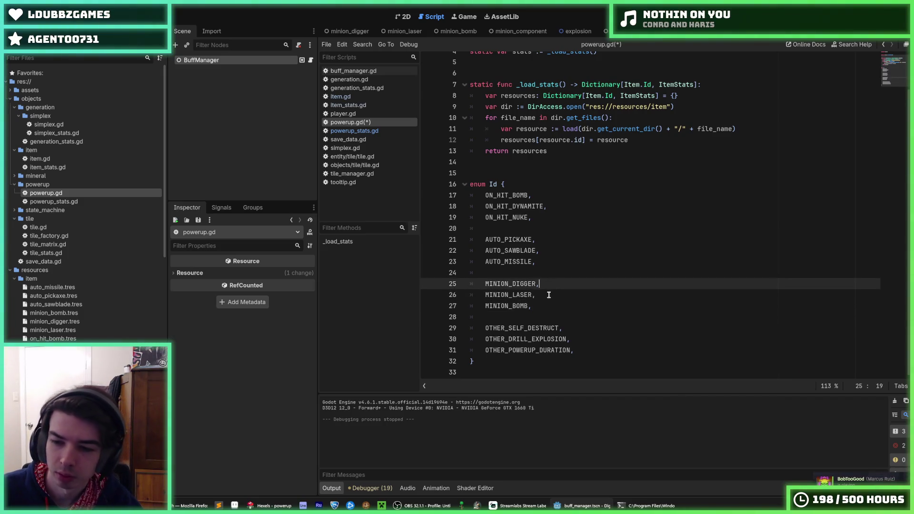
{"action": "key", "text": "Down"}
{"action": "left_click", "coordinate": [551, 284]}
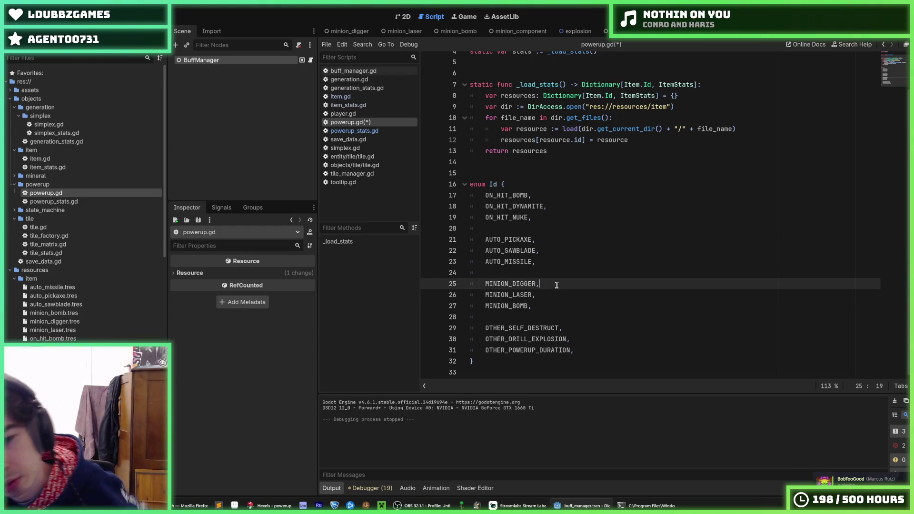
{"action": "left_click_drag", "start_coordinate": [575, 350], "coordinate": [471, 317]}
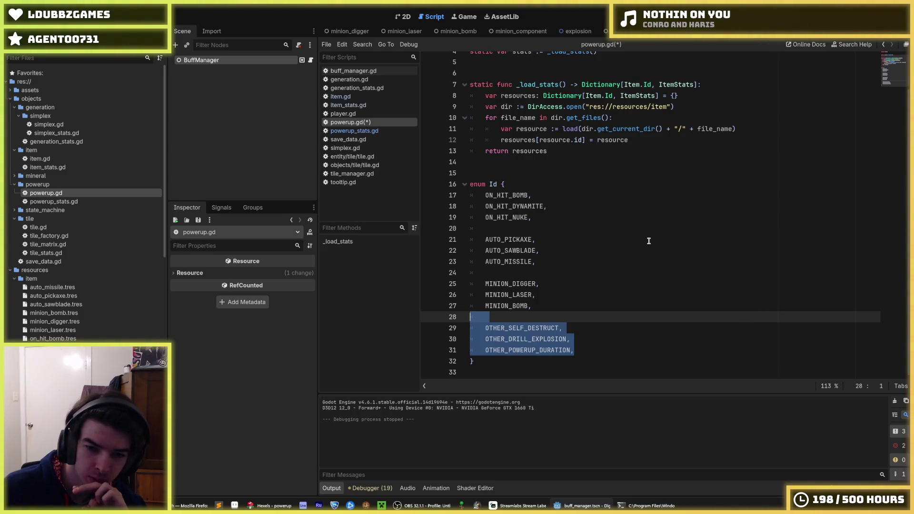
Delete the selected OTHER_ entries, leaving the enum ending at MINION_BOMB, and save powerup.gd
{"action": "key", "text": "BackSpace"}
{"action": "key", "text": "BackSpace"}
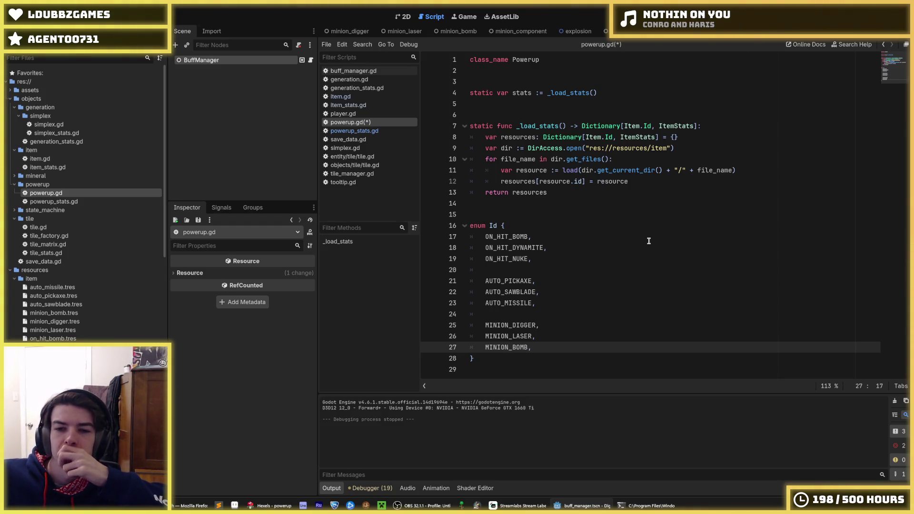
{"action": "key", "text": "ctrl+s"}
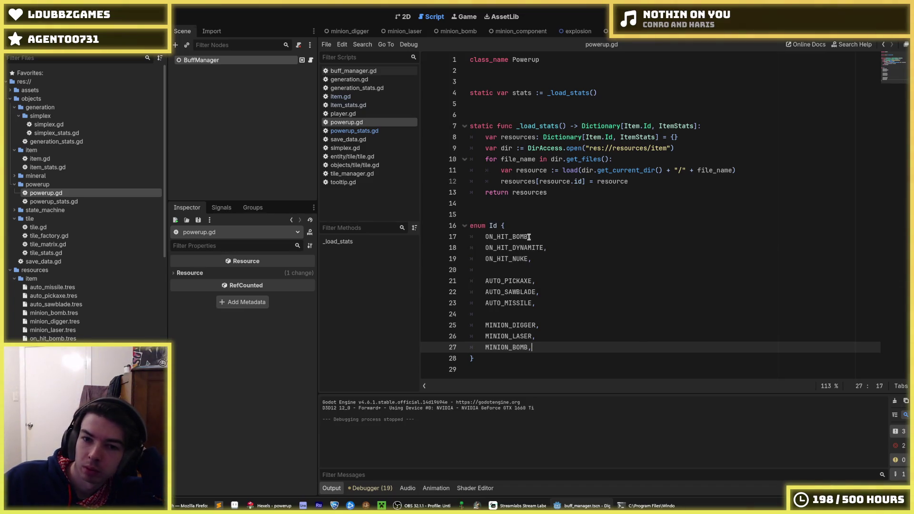
{"action": "left_click", "coordinate": [529, 237]}
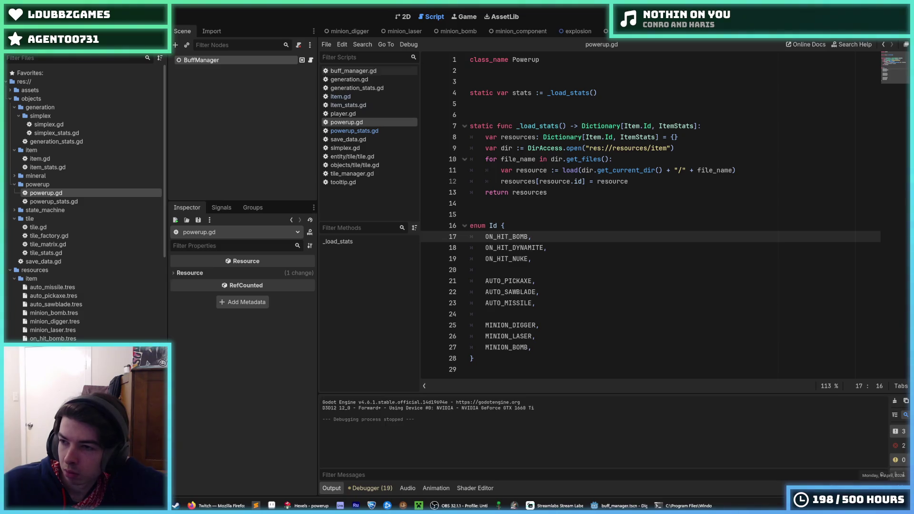
{"action": "key", "text": "super+n"}
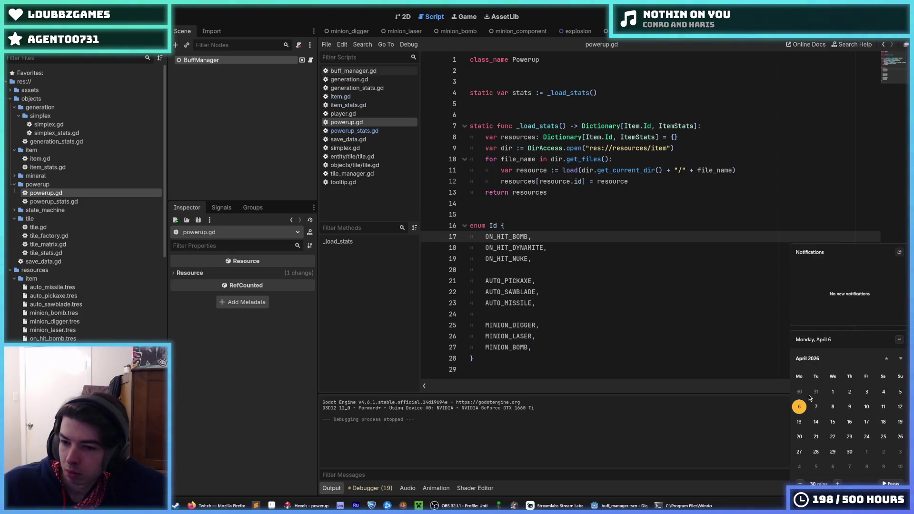
{"action": "key", "text": "Escape"}
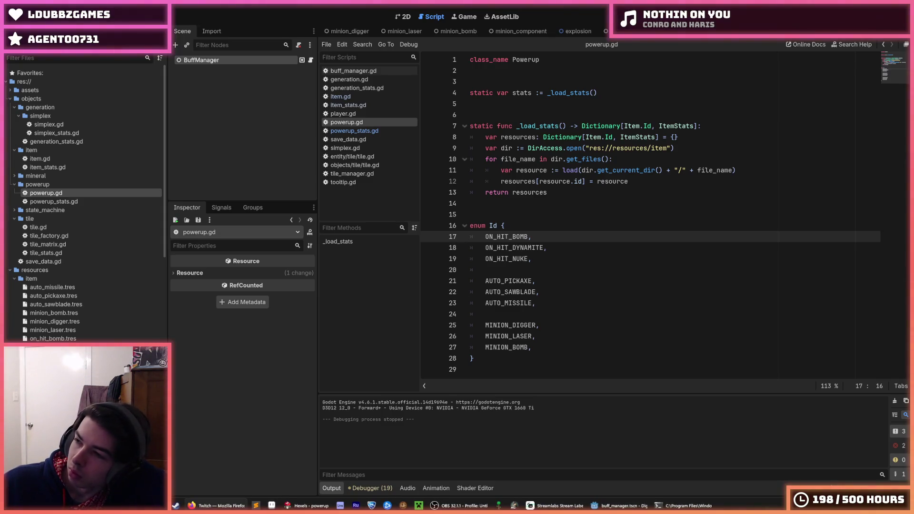
{"action": "left_click", "coordinate": [560, 246]}
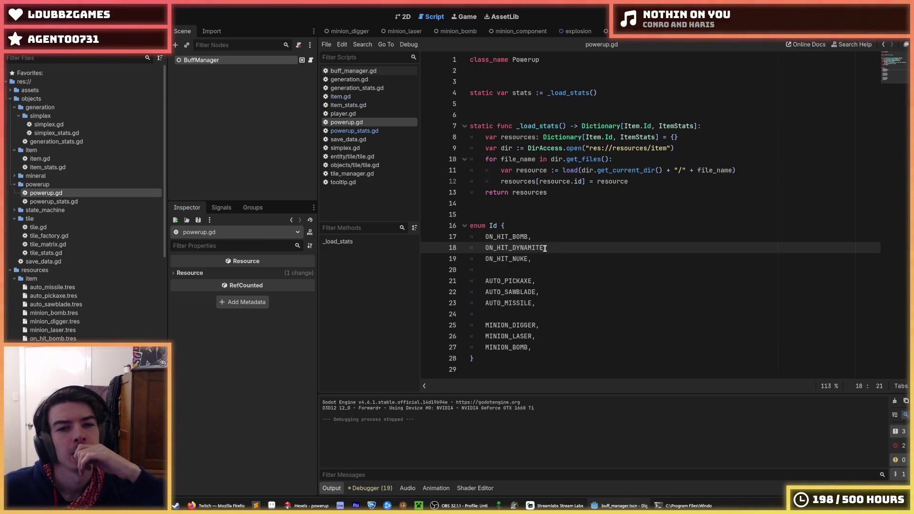
{"action": "left_click", "coordinate": [546, 260]}
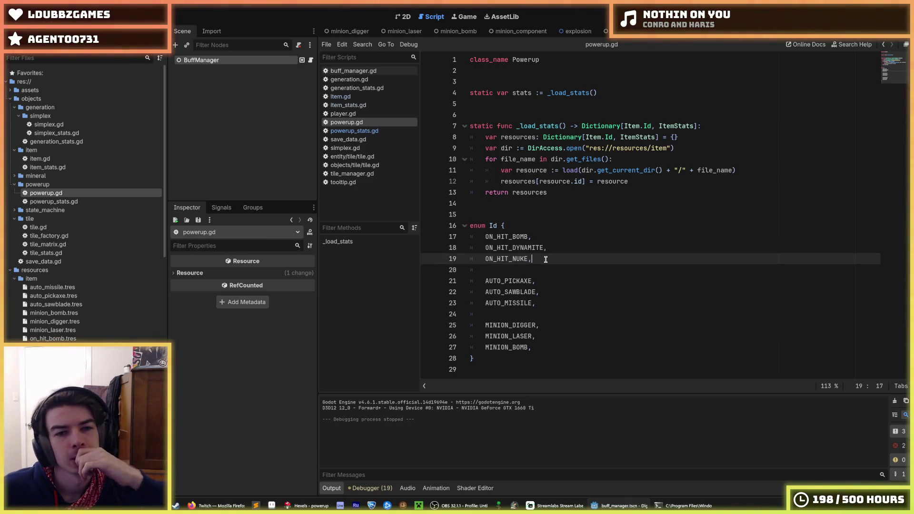
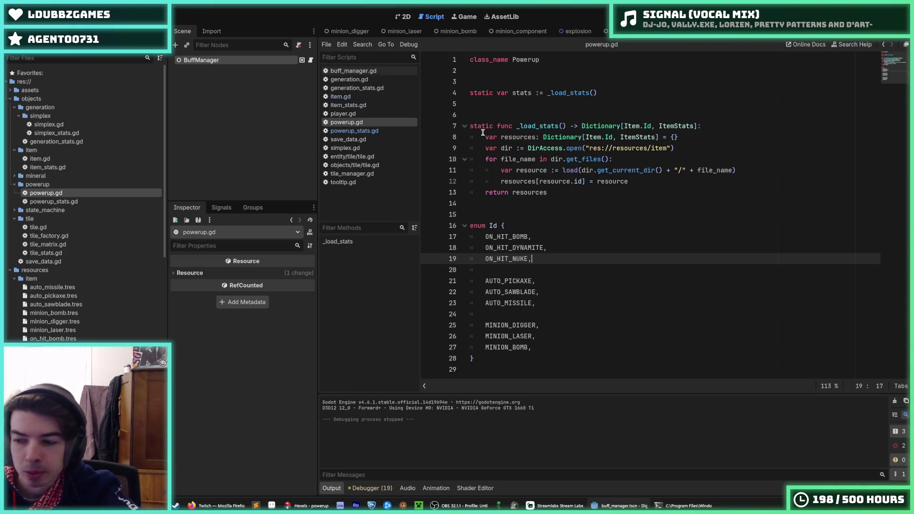
Create a new PowerupStats resource and save it as auto_pickaxe.tres
{"action": "scroll", "coordinate": [86, 193], "scroll_direction": "down", "scroll_amount": 3}
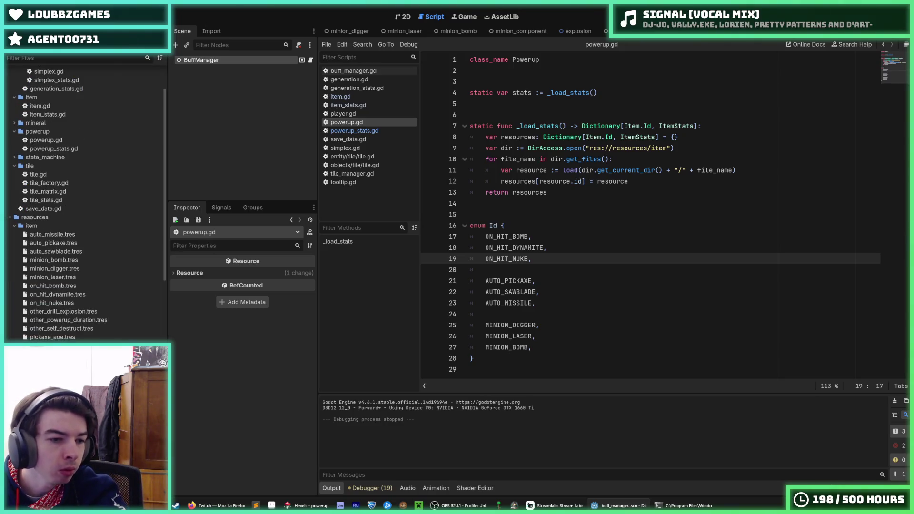
{"action": "right_click", "coordinate": [170, 353]}
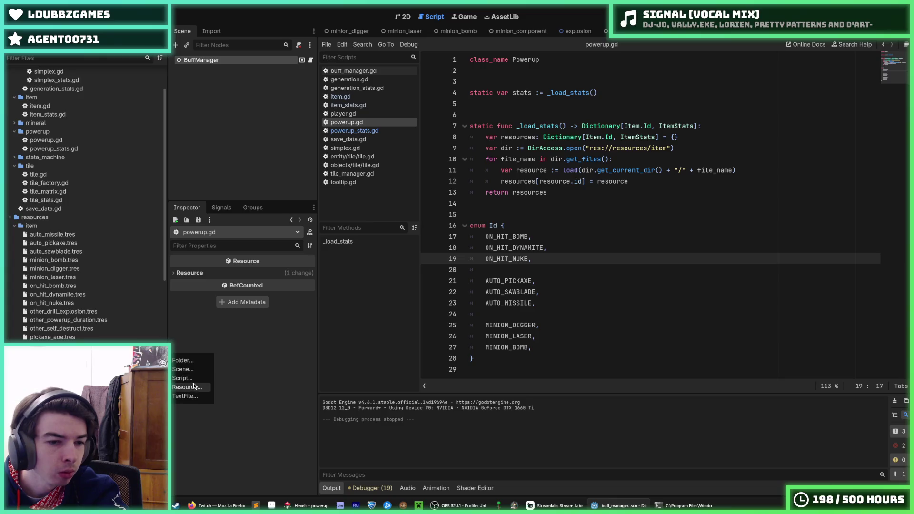
{"action": "left_click", "coordinate": [195, 385]}
{"action": "type", "text": "powerup"}
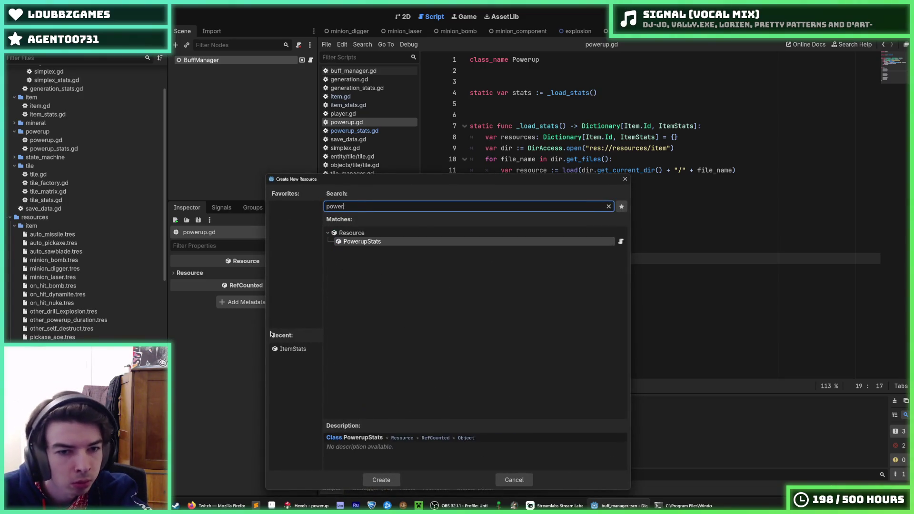
{"action": "key", "text": "Return"}
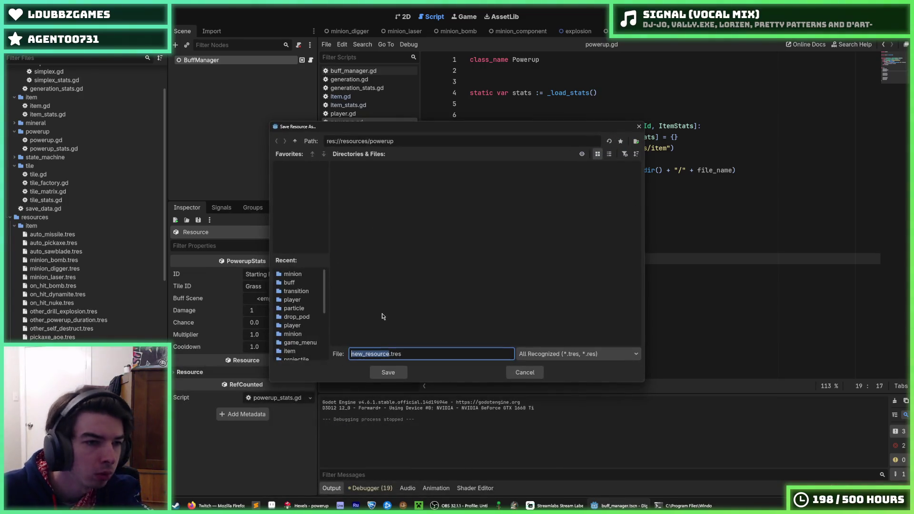
{"action": "type", "text": "auto_"}
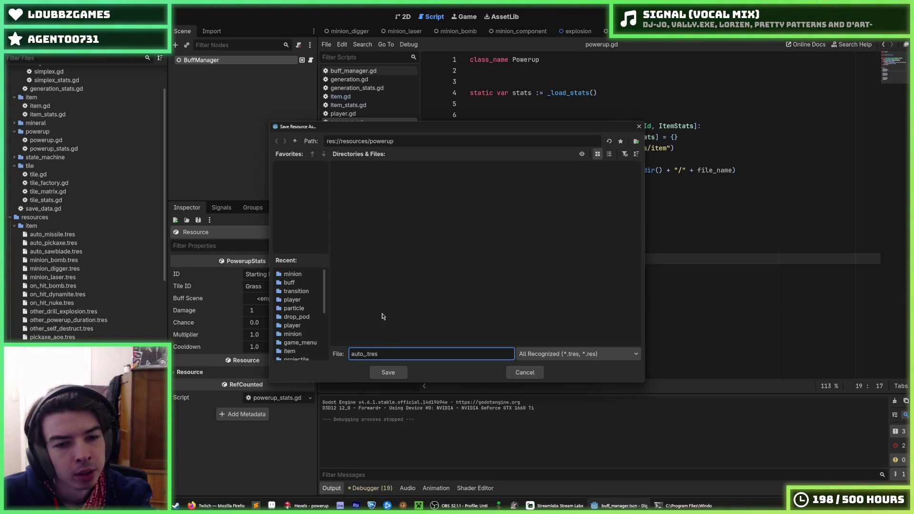
{"action": "type", "text": "missile"}
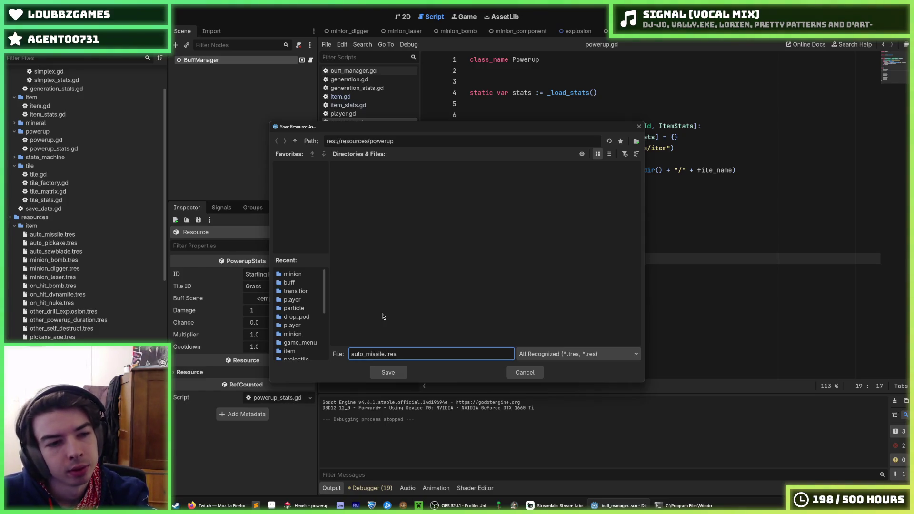
{"action": "key", "text": "BackSpace"}
{"action": "key", "text": "BackSpace"}
{"action": "key", "text": "BackSpace"}
{"action": "type", "text": "pic"}
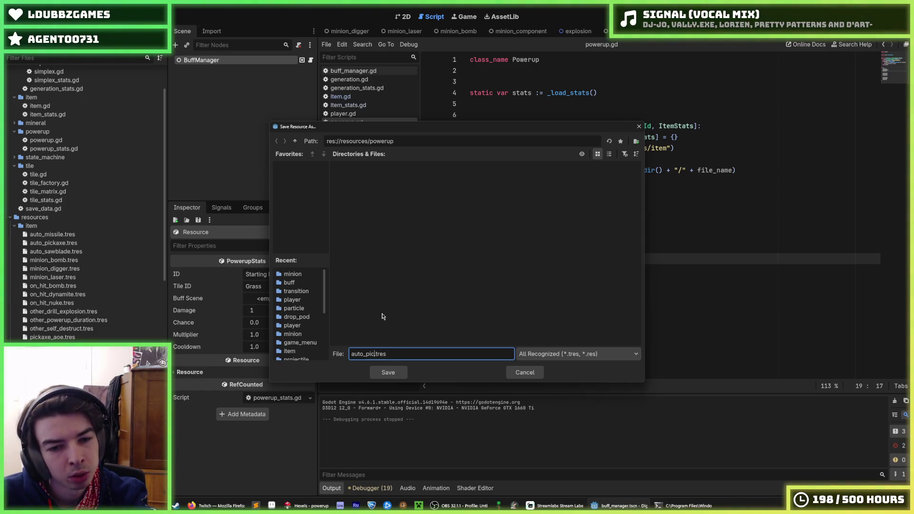
{"action": "type", "text": "kaxe"}
{"action": "key", "text": "Return"}
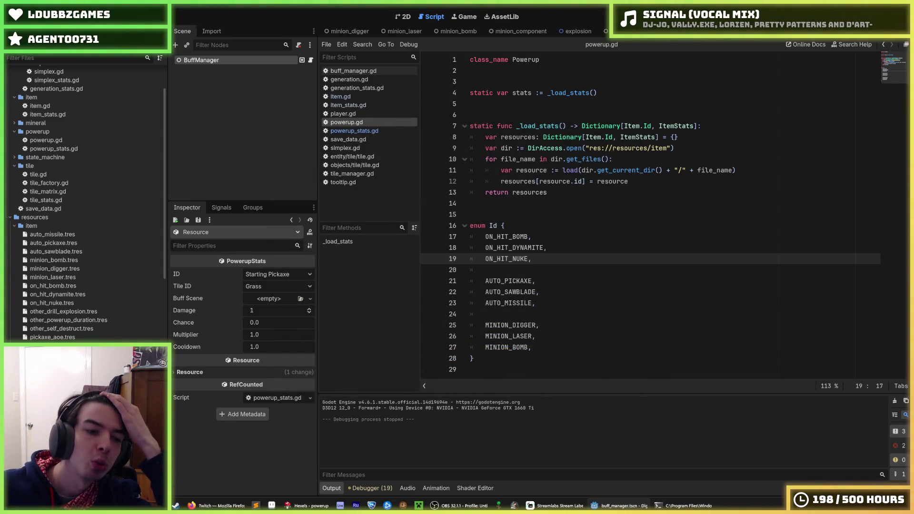
Look over the ON_HIT_NUKE and ON_HIT_DYNAMITE entries in the Id enum
{"action": "left_click", "coordinate": [554, 251]}
{"action": "left_click", "coordinate": [556, 255]}
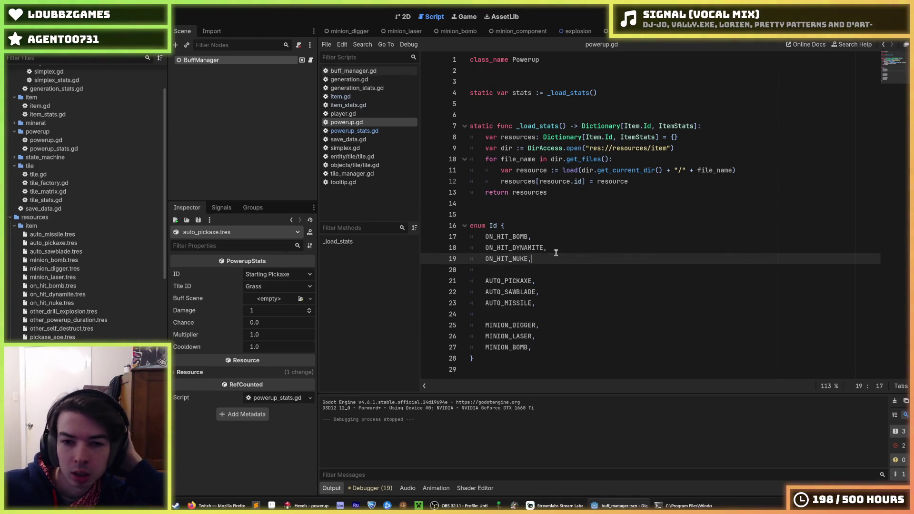
{"action": "left_click", "coordinate": [556, 251]}
{"action": "left_click", "coordinate": [557, 255]}
{"action": "left_click", "coordinate": [557, 251]}
{"action": "left_click", "coordinate": [557, 255]}
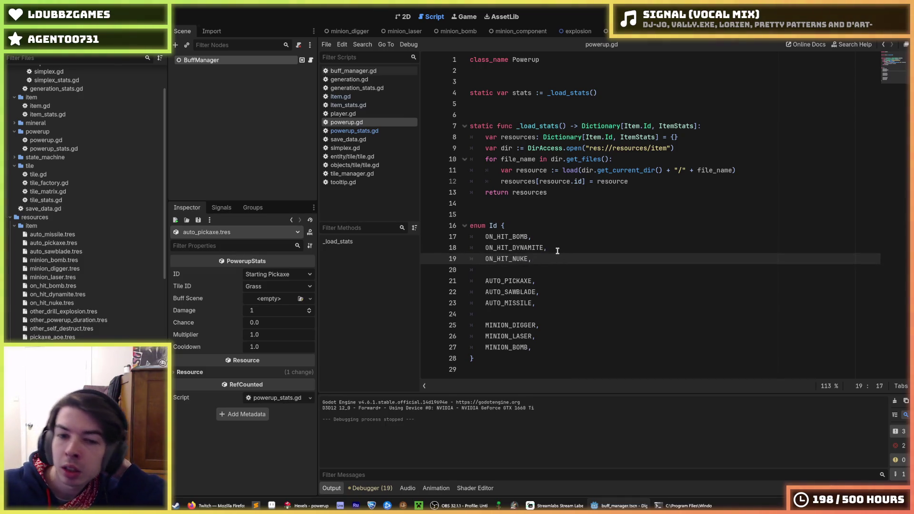
{"action": "left_click", "coordinate": [557, 251]}
{"action": "left_click", "coordinate": [551, 259]}
{"action": "left_click", "coordinate": [549, 246]}
{"action": "left_click", "coordinate": [551, 259]}
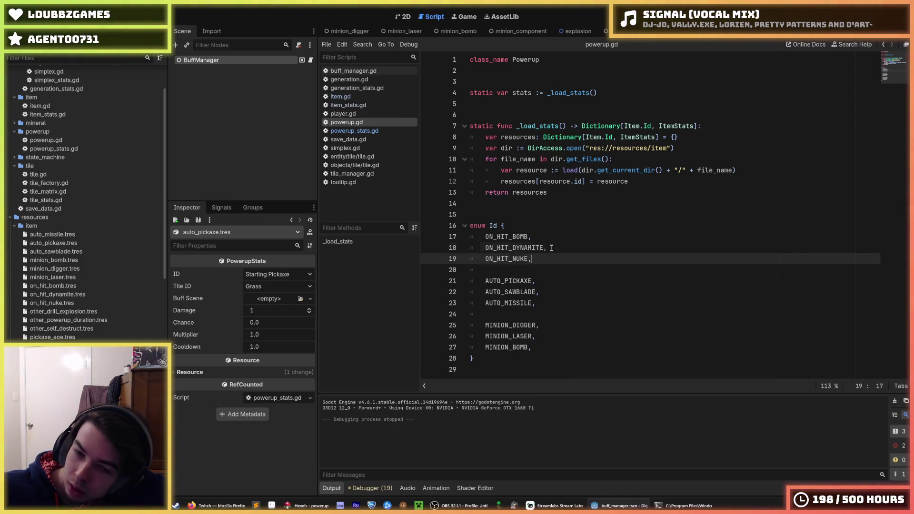
{"action": "left_click", "coordinate": [551, 248]}
{"action": "left_click", "coordinate": [552, 258]}
{"action": "left_click", "coordinate": [552, 248]}
{"action": "left_click", "coordinate": [552, 240]}
{"action": "left_click", "coordinate": [552, 250]}
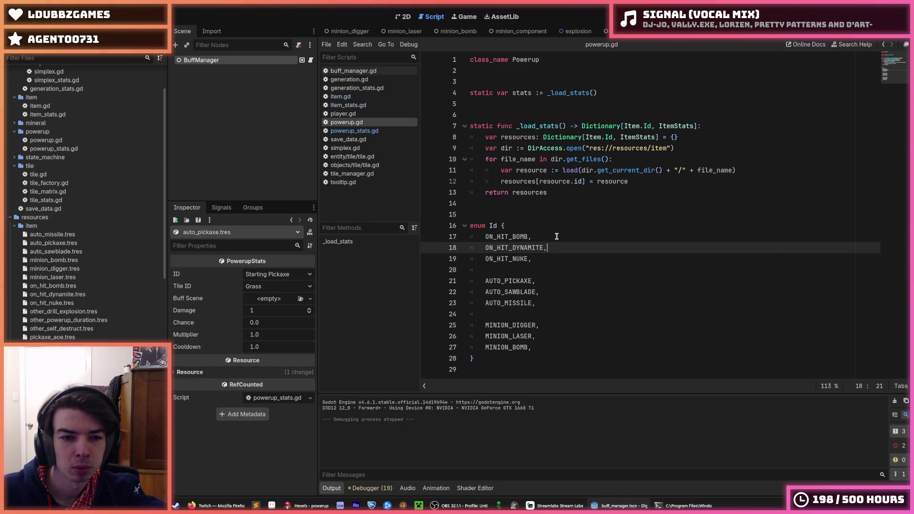
Check the resource's Tile ID and ID choices without changing them, and open powerup_stats.gd
{"action": "left_click", "coordinate": [268, 287]}
{"action": "left_click", "coordinate": [268, 287]}
{"action": "left_click", "coordinate": [268, 287]}
{"action": "left_click", "coordinate": [268, 287]}
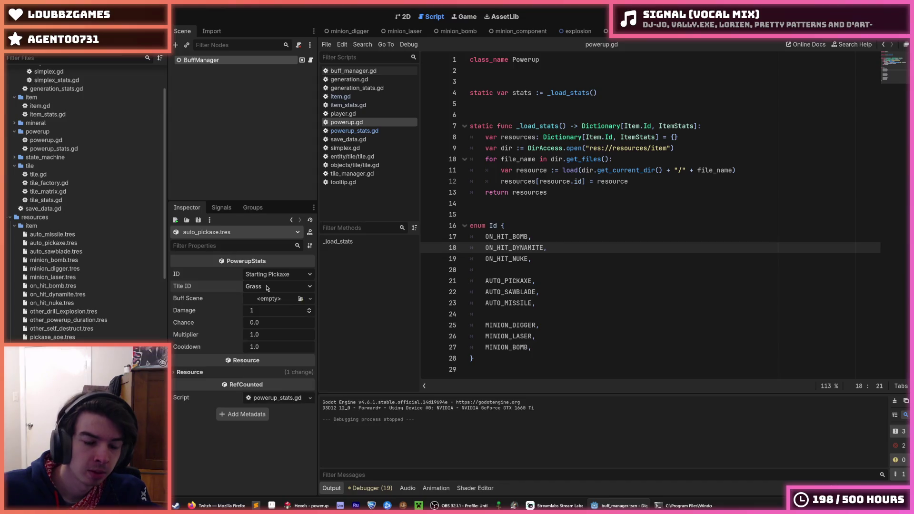
{"action": "left_click", "coordinate": [267, 287]}
{"action": "left_click", "coordinate": [268, 287]}
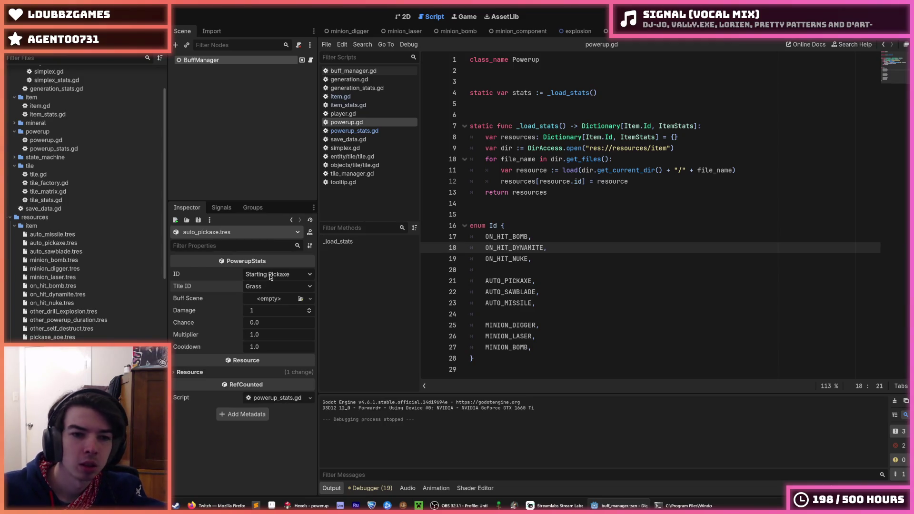
{"action": "left_click", "coordinate": [270, 275]}
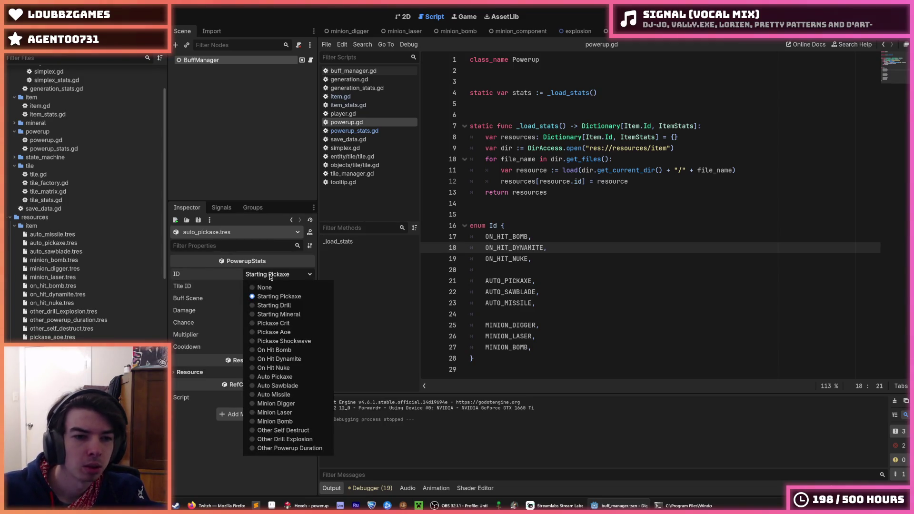
{"action": "left_click", "coordinate": [270, 276]}
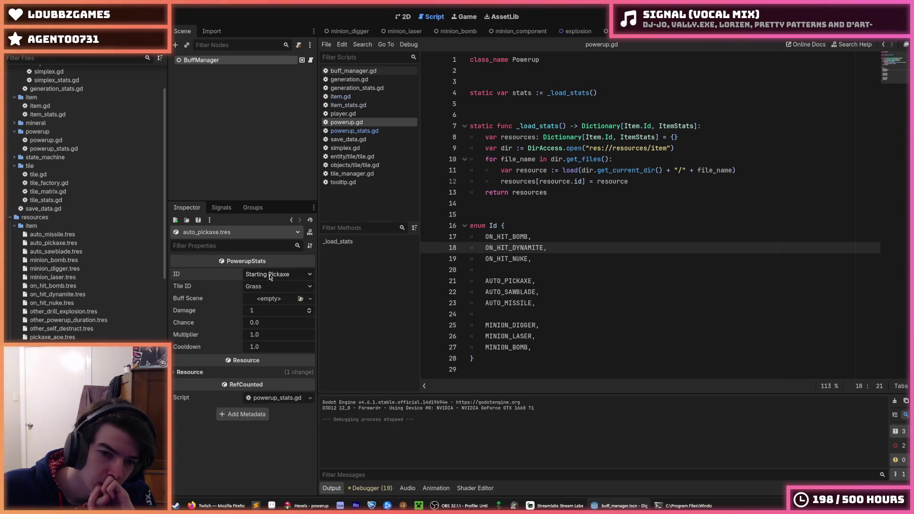
{"action": "left_click", "coordinate": [270, 275]}
{"action": "left_click", "coordinate": [270, 275]}
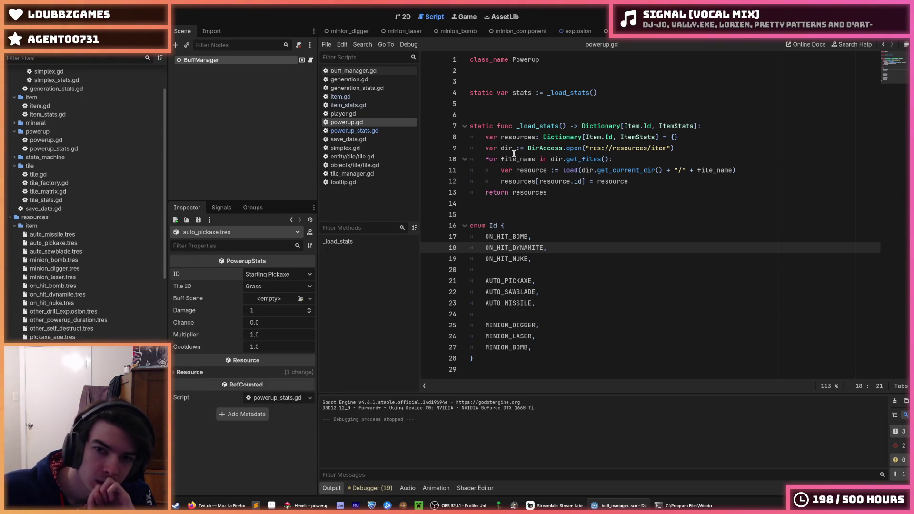
{"action": "left_click", "coordinate": [361, 135]}
Change the id field's type on line 5 from Item.Id to Powerup.Id and save
{"action": "double_click", "coordinate": [539, 104]}
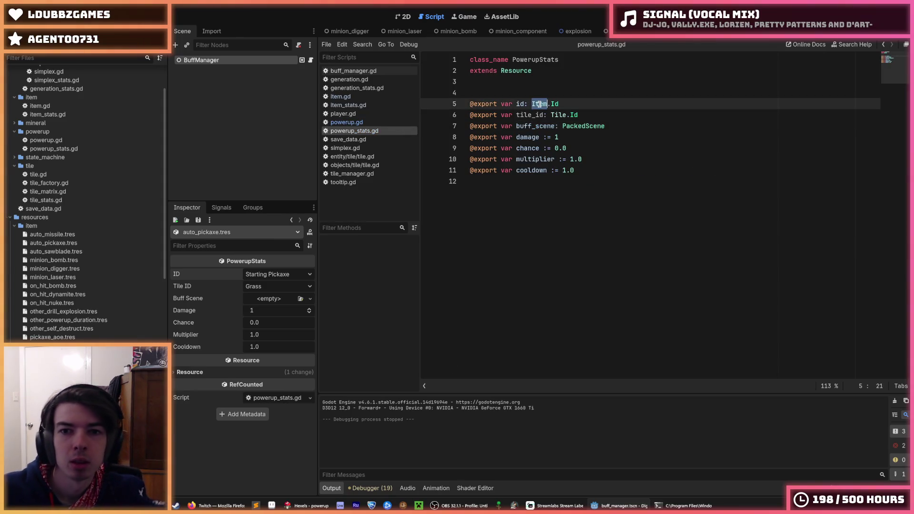
{"action": "type", "text": "Powerup"}
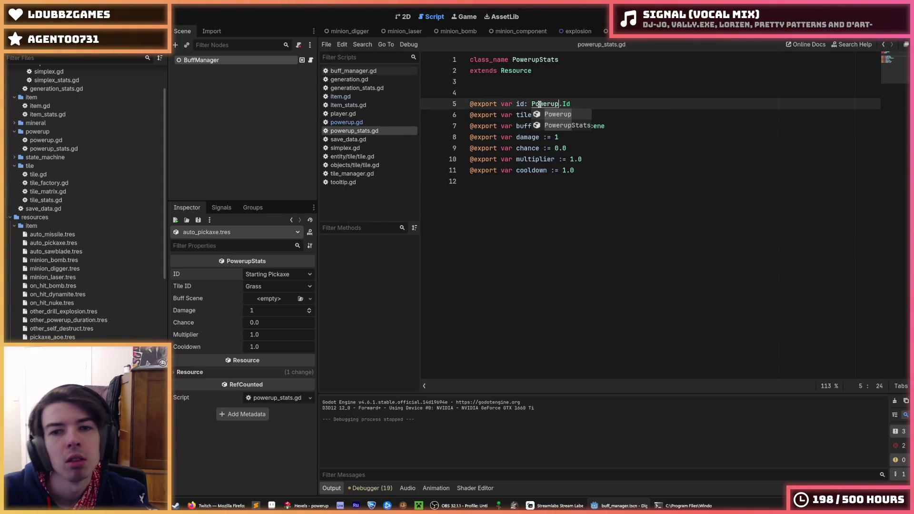
{"action": "key", "text": "ctrl+s"}
{"action": "left_click", "coordinate": [274, 275]}
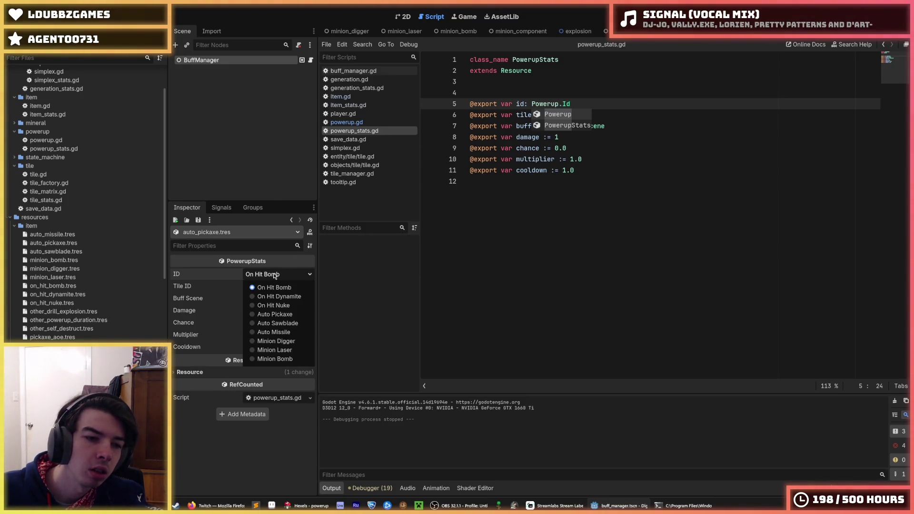
{"action": "left_click", "coordinate": [274, 275]}
{"action": "left_click", "coordinate": [275, 275]}
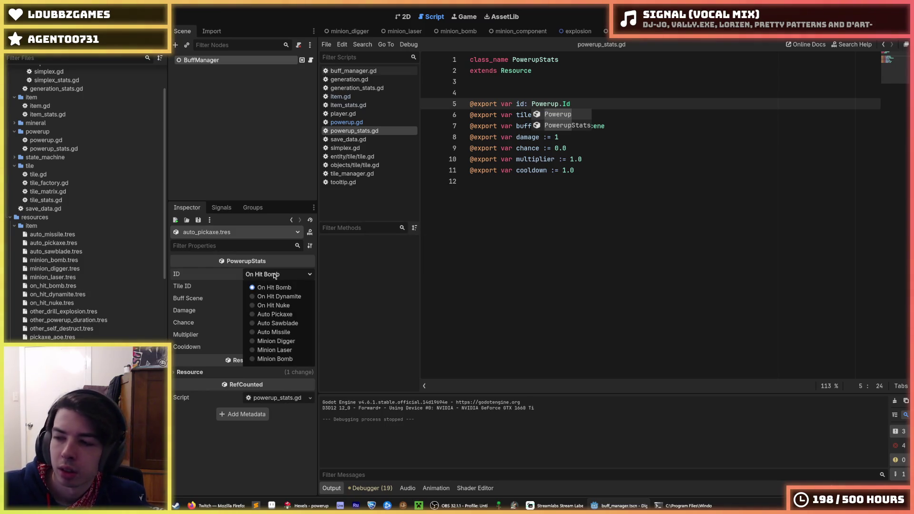
{"action": "left_click", "coordinate": [275, 275]}
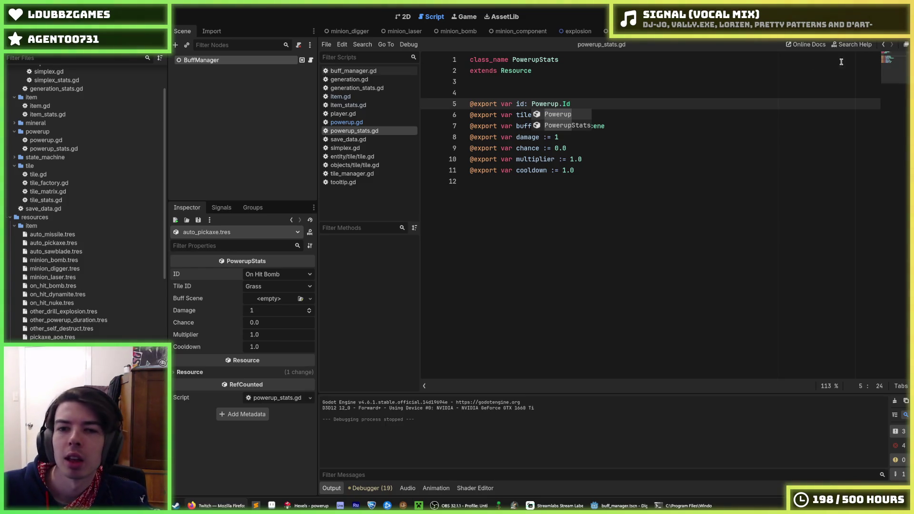
{"action": "left_click", "coordinate": [577, 104]}
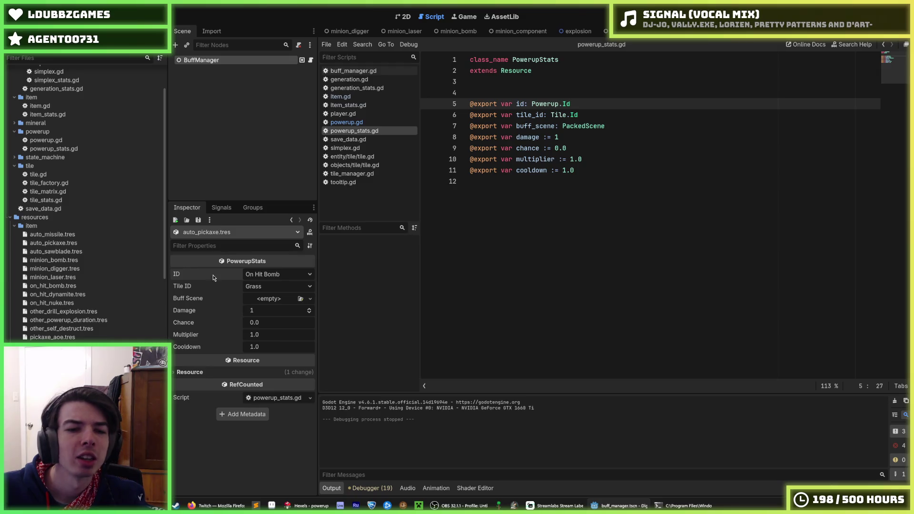
Set the auto_pickaxe resource's ID to Auto Pickaxe, keep Tile ID as Grass, and save
{"action": "left_click", "coordinate": [275, 275]}
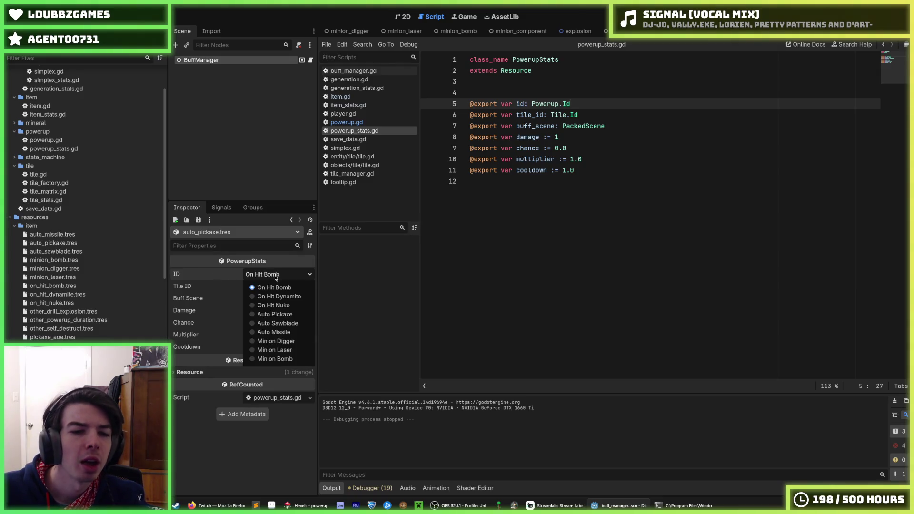
{"action": "left_click", "coordinate": [280, 314]}
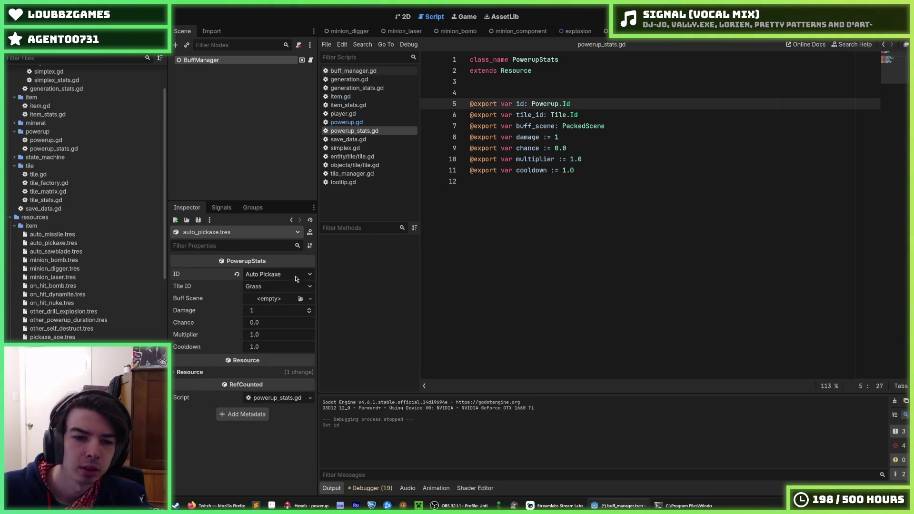
{"action": "left_click", "coordinate": [276, 286]}
{"action": "left_click", "coordinate": [276, 288]}
{"action": "key", "text": "ctrl+s"}
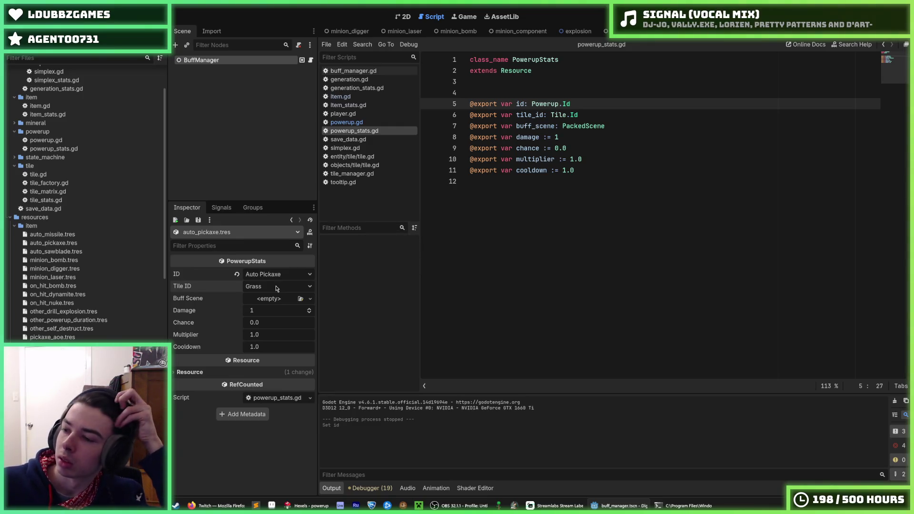
Recheck the Tile ID choices, leaving Grass, and save the project again
{"action": "left_click", "coordinate": [580, 115]}
{"action": "left_click", "coordinate": [584, 104]}
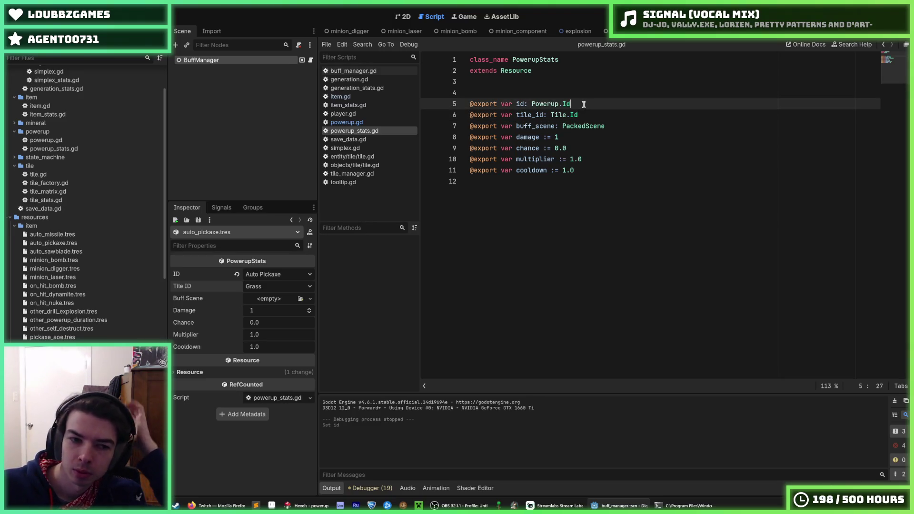
{"action": "left_click", "coordinate": [274, 287]}
{"action": "left_click", "coordinate": [274, 288]}
{"action": "left_click", "coordinate": [270, 288]}
{"action": "left_click", "coordinate": [269, 287]}
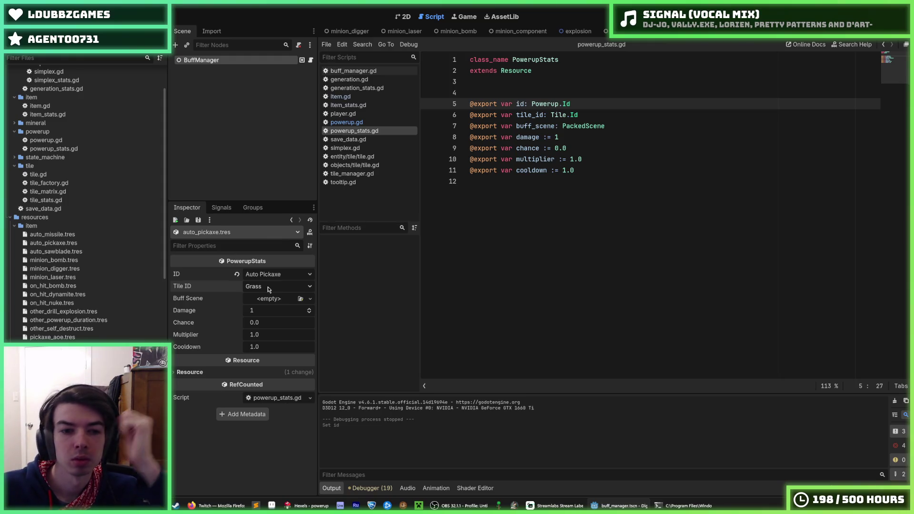
{"action": "left_click", "coordinate": [721, 259]}
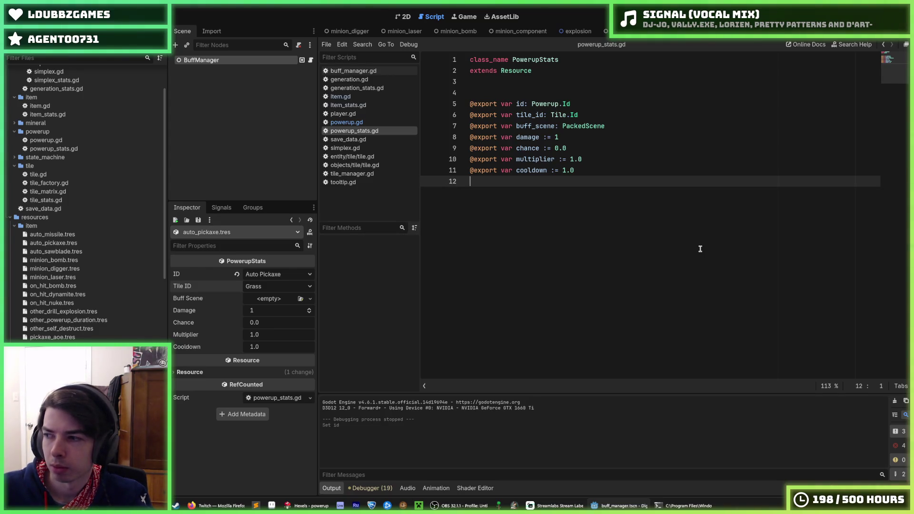
{"action": "key", "text": "ctrl+s"}
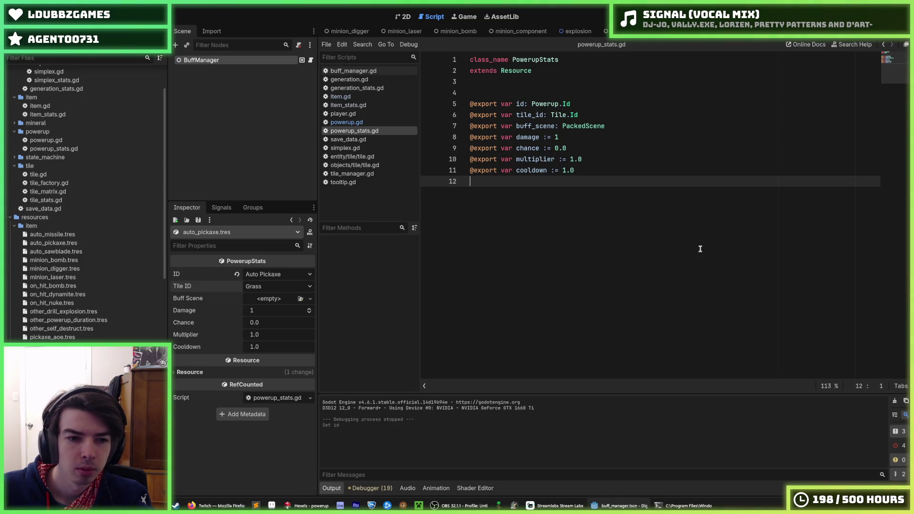
Assign auto_pickaxe.tscn from the scenes buff folder as the Auto Pickaxe buff scene
{"action": "left_click", "coordinate": [257, 299]}
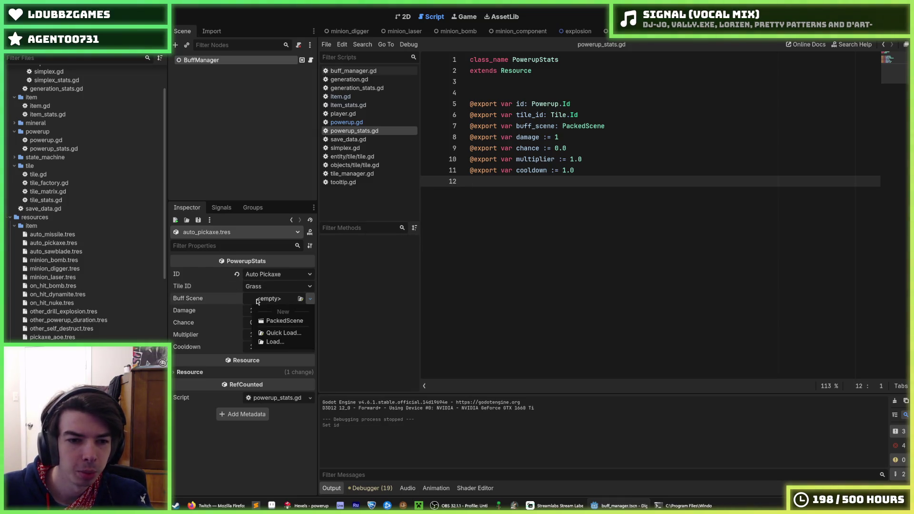
{"action": "left_click", "coordinate": [208, 285]}
{"action": "scroll", "coordinate": [80, 282], "scroll_direction": "down", "scroll_amount": 8}
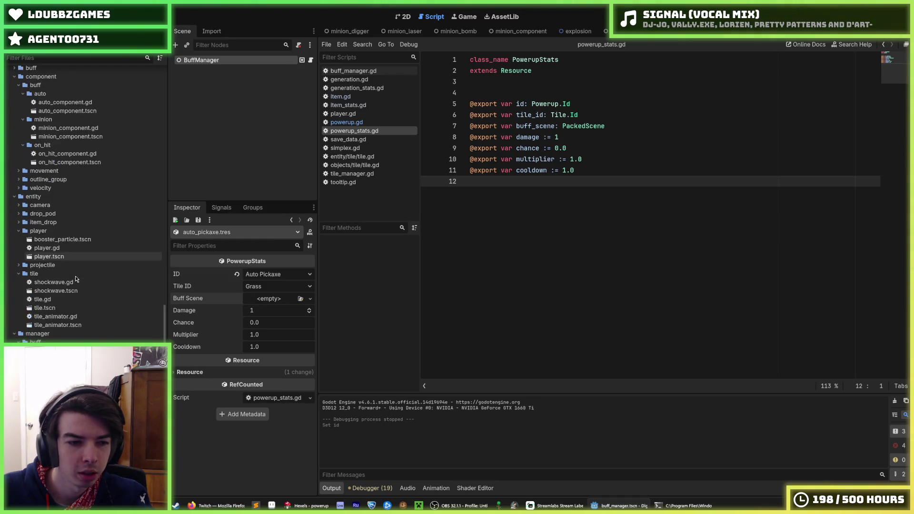
{"action": "scroll", "coordinate": [70, 284], "scroll_direction": "up", "scroll_amount": 2}
{"action": "scroll", "coordinate": [71, 284], "scroll_direction": "down", "scroll_amount": 7}
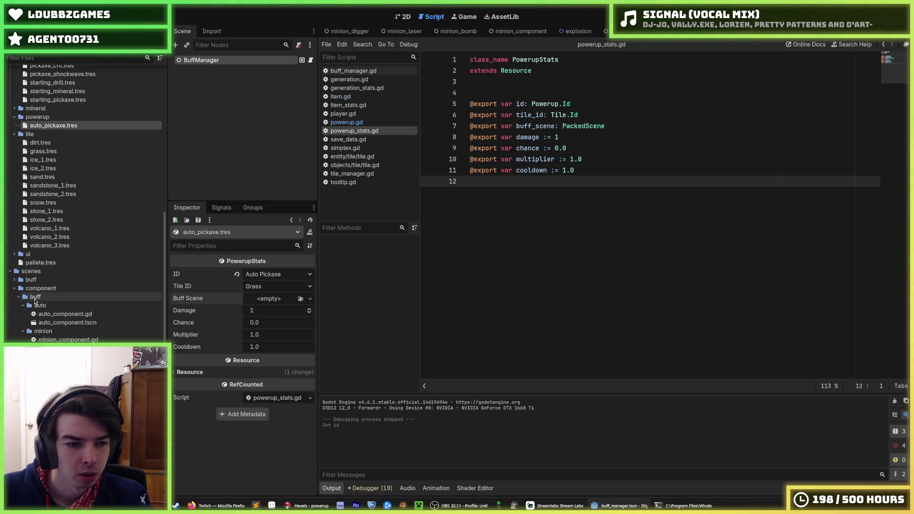
{"action": "left_click", "coordinate": [15, 280]}
{"action": "scroll", "coordinate": [19, 283], "scroll_direction": "down", "scroll_amount": 5}
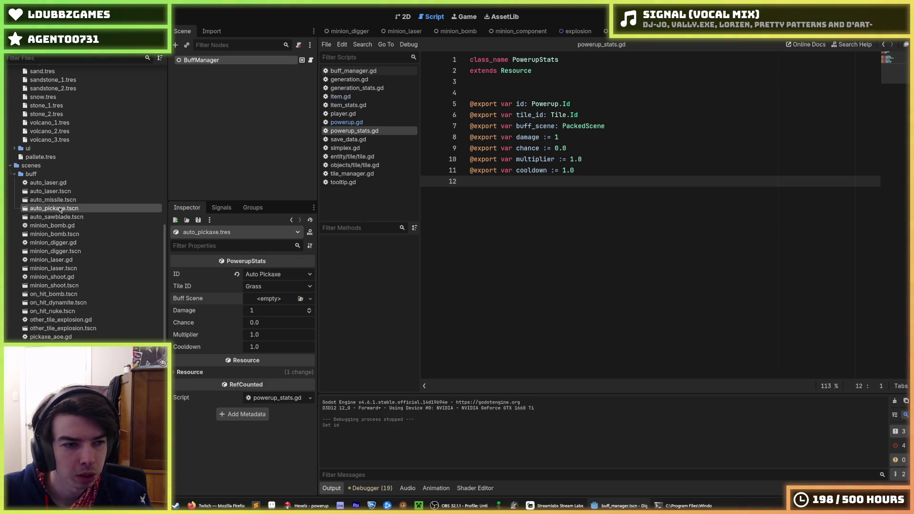
{"action": "mouse_move", "coordinate": [53, 208]}
{"action": "left_mouse_down"}
{"action": "mouse_move", "coordinate": [263, 287]}
{"action": "mouse_move", "coordinate": [263, 298]}
{"action": "left_mouse_up"}
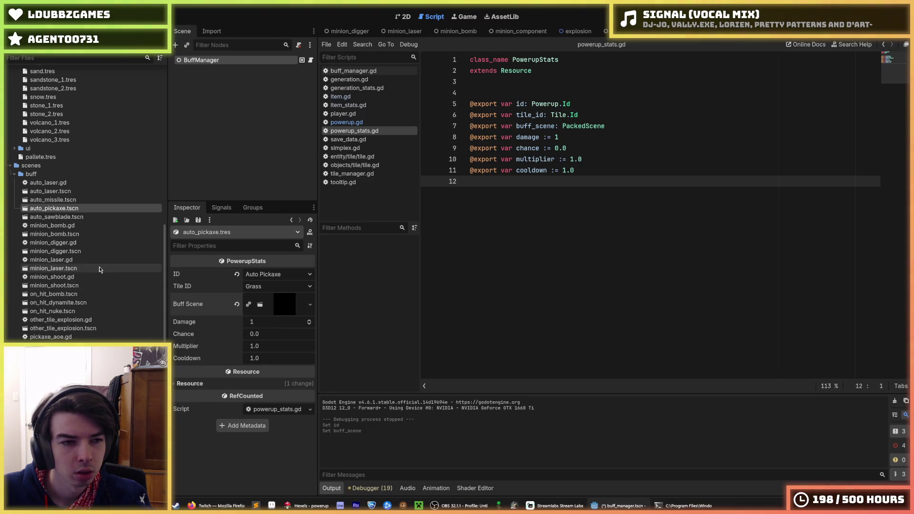
Collapse the expanded scenes, resources and objects subfolders in the FileSystem dock
{"action": "scroll", "coordinate": [16, 283], "scroll_direction": "up", "scroll_amount": 5}
{"action": "left_click", "coordinate": [15, 280]}
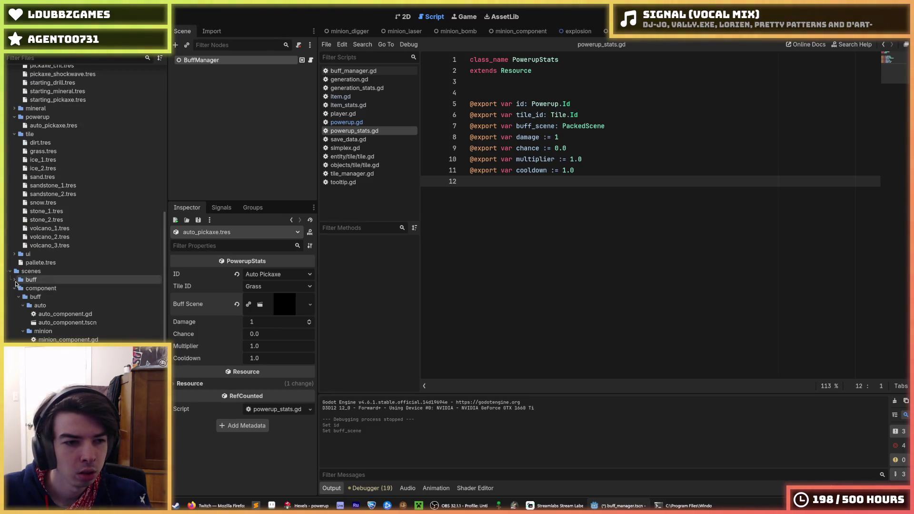
{"action": "scroll", "coordinate": [15, 299], "scroll_direction": "up", "scroll_amount": 1}
{"action": "scroll", "coordinate": [17, 293], "scroll_direction": "up", "scroll_amount": 10}
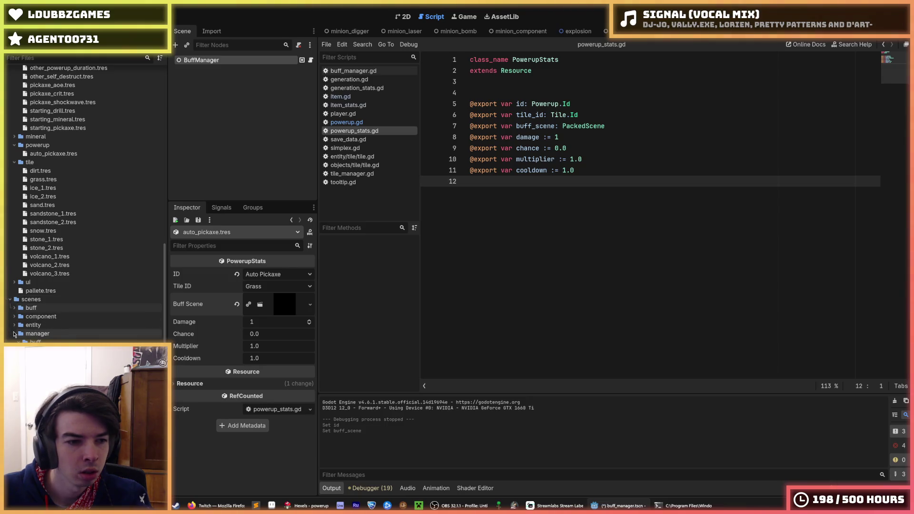
{"action": "left_click", "coordinate": [14, 279]}
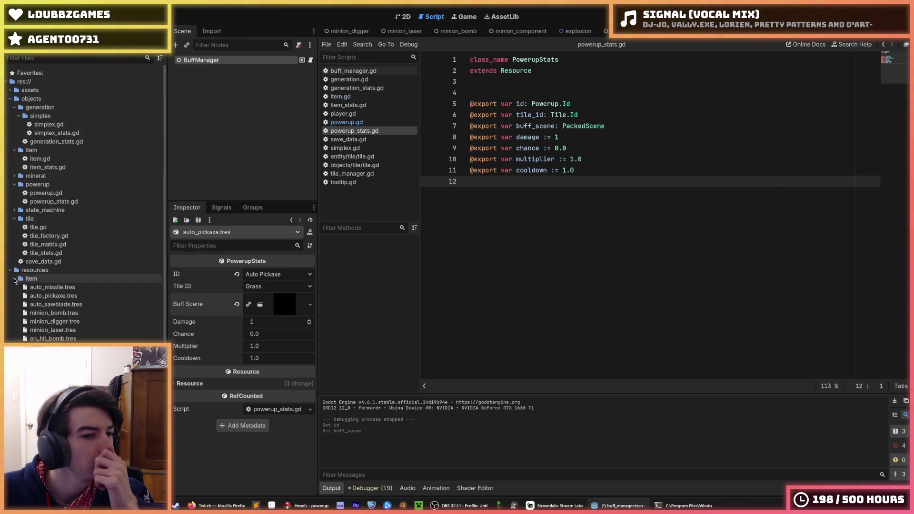
{"action": "left_click", "coordinate": [14, 304]}
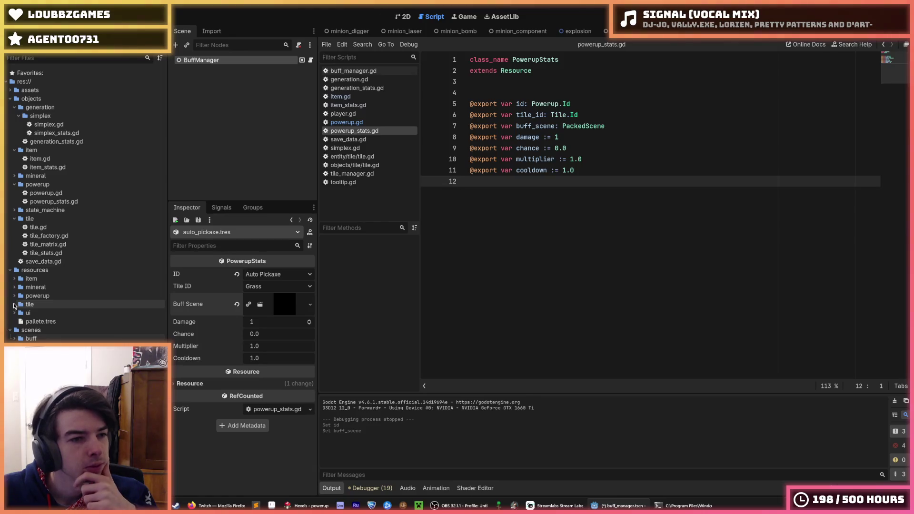
{"action": "left_click", "coordinate": [14, 304]}
{"action": "left_click", "coordinate": [14, 107]}
{"action": "left_click", "coordinate": [14, 115]}
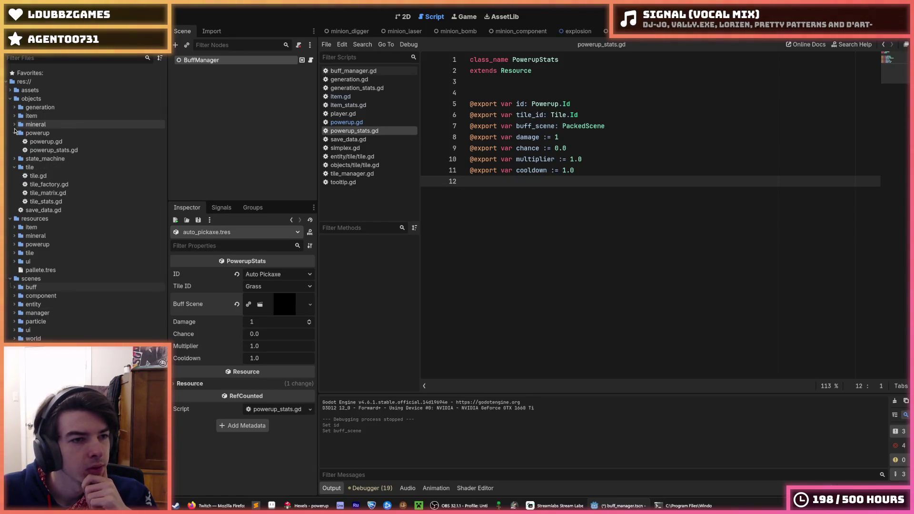
{"action": "left_click", "coordinate": [14, 133]}
{"action": "left_click", "coordinate": [14, 150]}
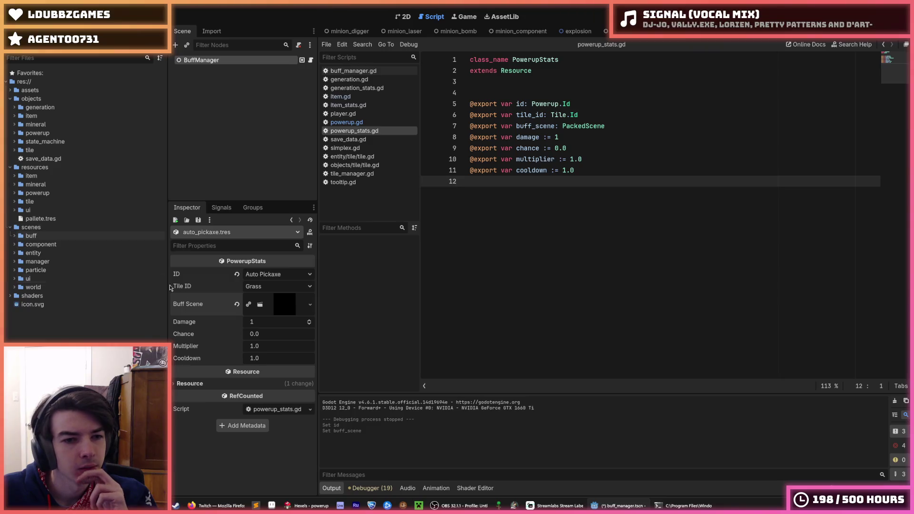
Set the Auto Pickaxe cooldown to 0.1, save, and run the game to test it
{"action": "left_click", "coordinate": [264, 360]}
{"action": "type", "text": "0.1"}
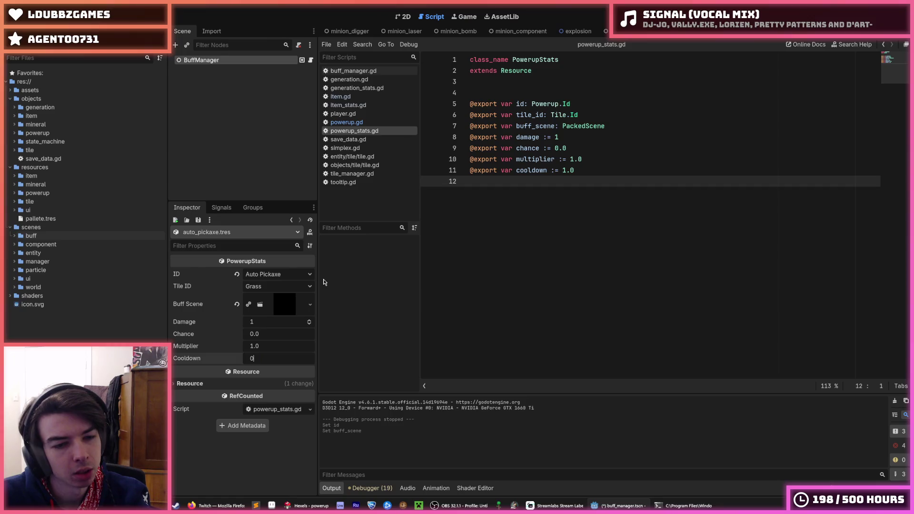
{"action": "key", "text": "Return"}
{"action": "key", "text": "ctrl+s"}
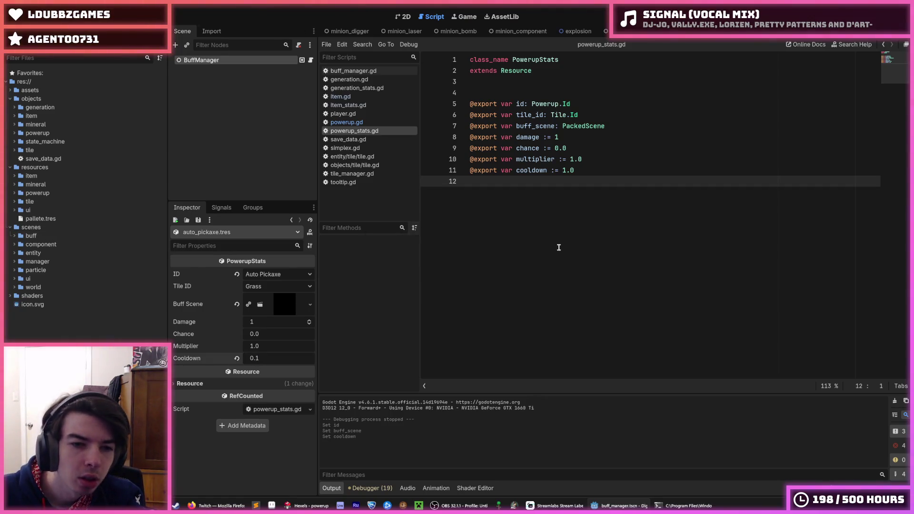
{"action": "key", "text": "ctrl+s"}
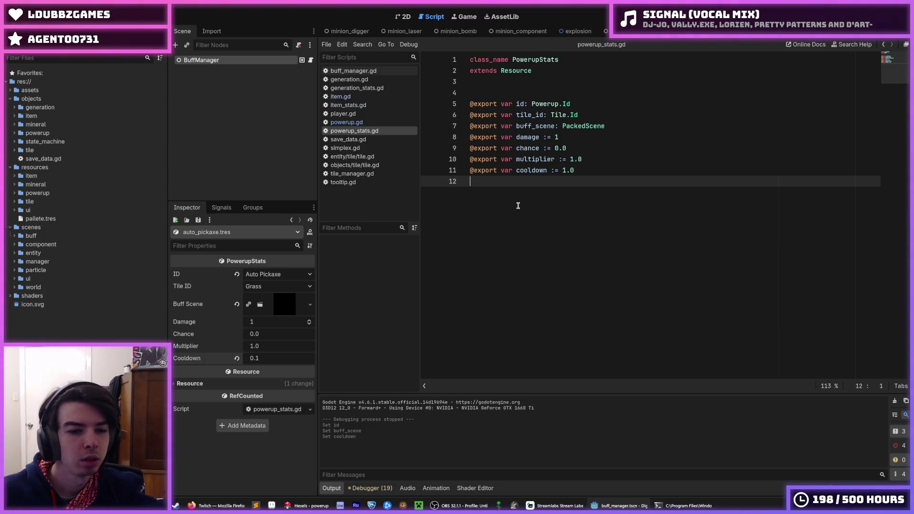
{"action": "key", "text": "ctrl+s"}
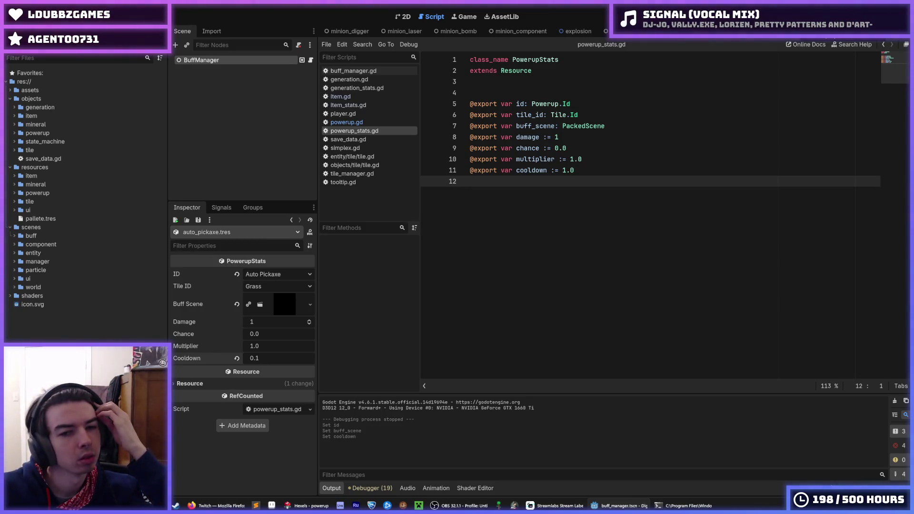
{"action": "key", "text": "F5"}
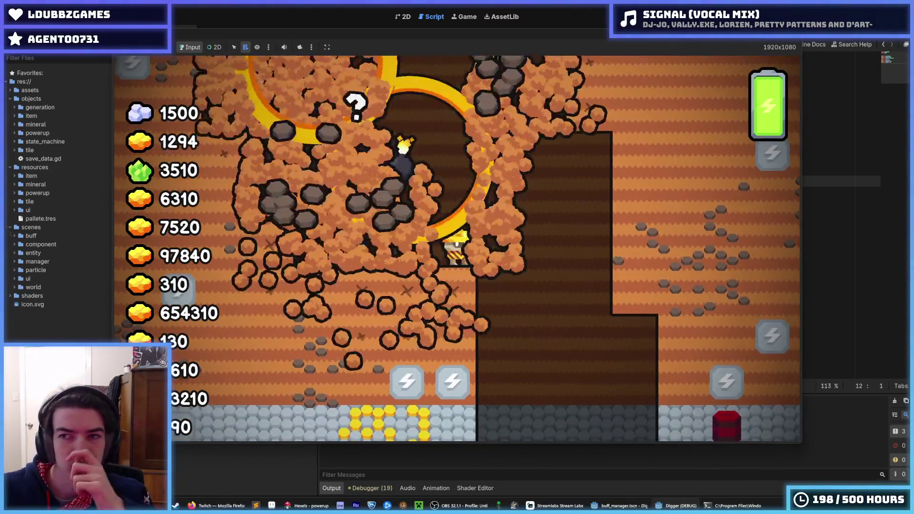
Stop the game, glance at item.gd and powerup.gd, then view add_buff in buff_manager.gd
{"action": "key", "text": "F8"}
{"action": "left_click", "coordinate": [471, 137]}
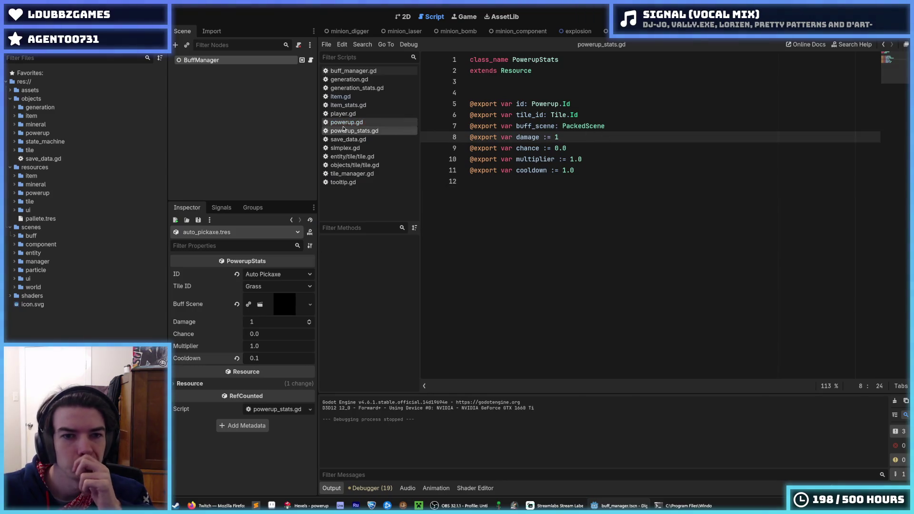
{"action": "left_click", "coordinate": [349, 97]}
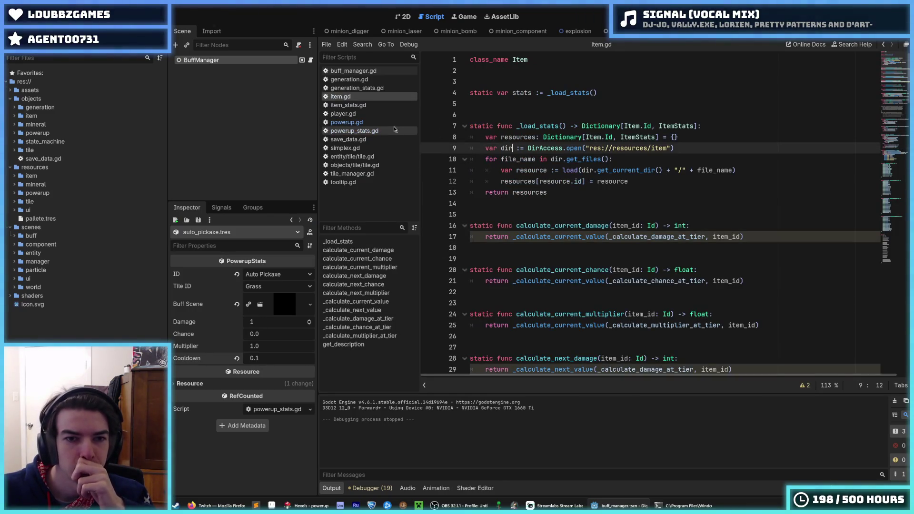
{"action": "left_click", "coordinate": [381, 130]}
{"action": "left_click", "coordinate": [362, 122]}
{"action": "left_click", "coordinate": [360, 131]}
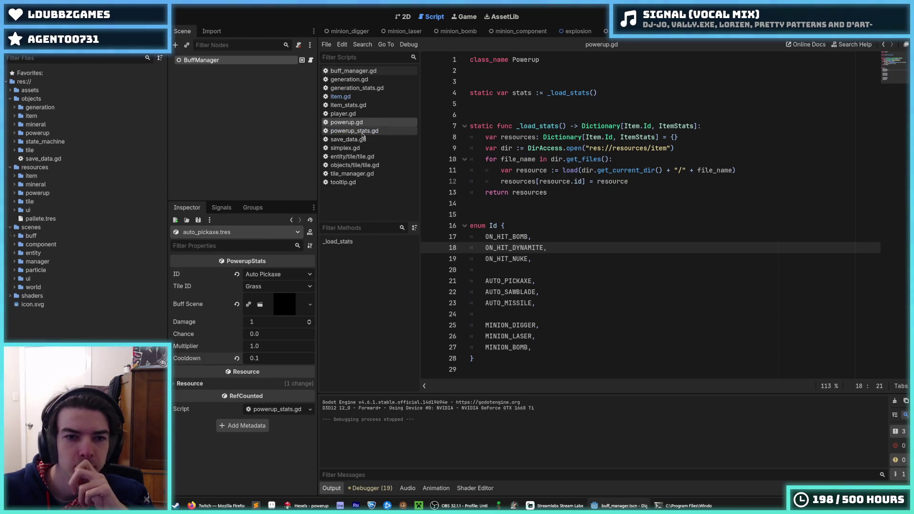
{"action": "left_click", "coordinate": [355, 71]}
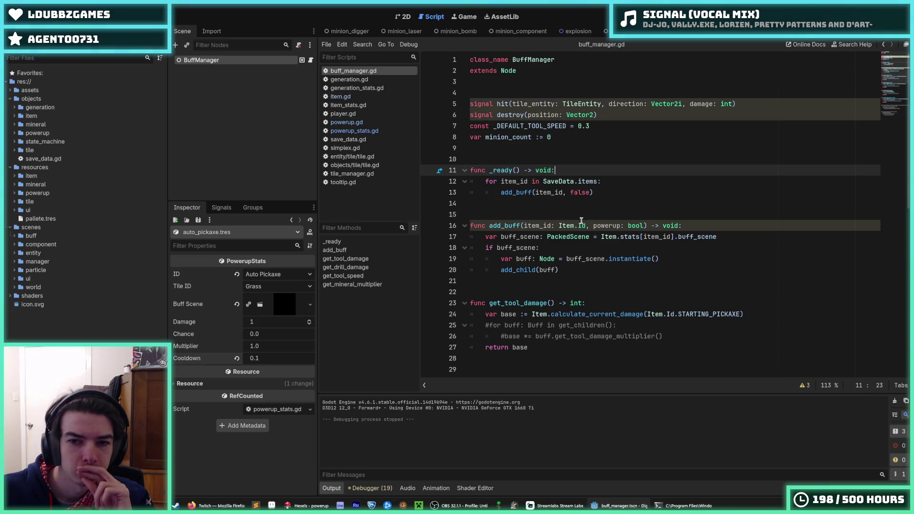
{"action": "left_click", "coordinate": [581, 225]}
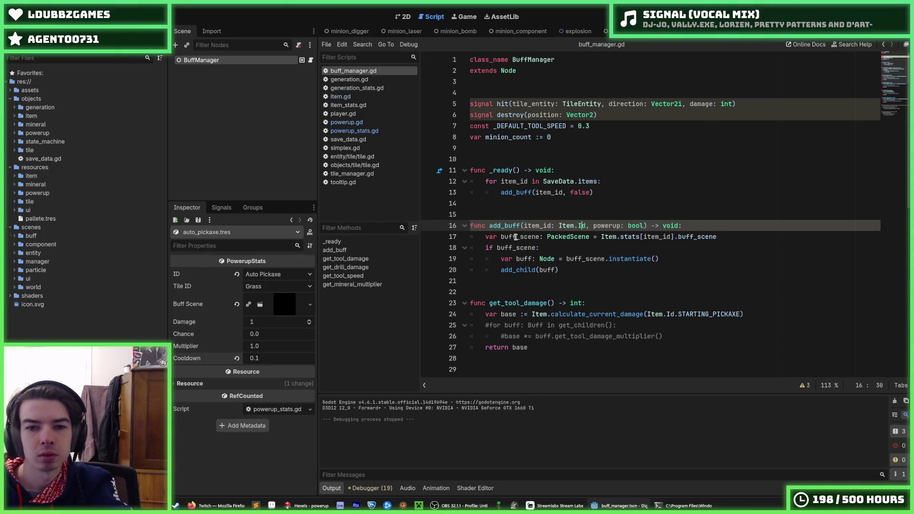
Duplicate the add_buff function and rename the two copies add_item and add_powerup
{"action": "mouse_move", "coordinate": [561, 270]}
{"action": "left_mouse_down"}
{"action": "mouse_move", "coordinate": [483, 216]}
{"action": "mouse_move", "coordinate": [488, 201]}
{"action": "left_mouse_up"}
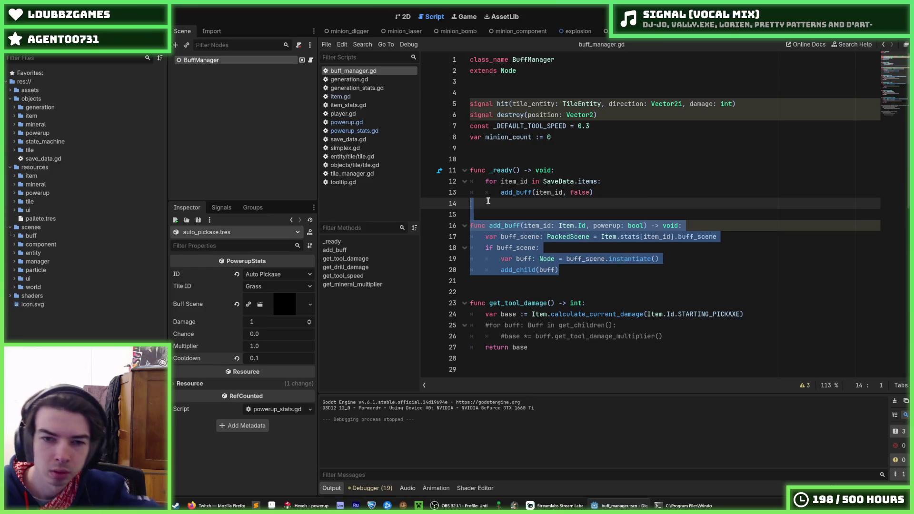
{"action": "key", "text": "ctrl+shift+d"}
{"action": "left_click", "coordinate": [507, 280]}
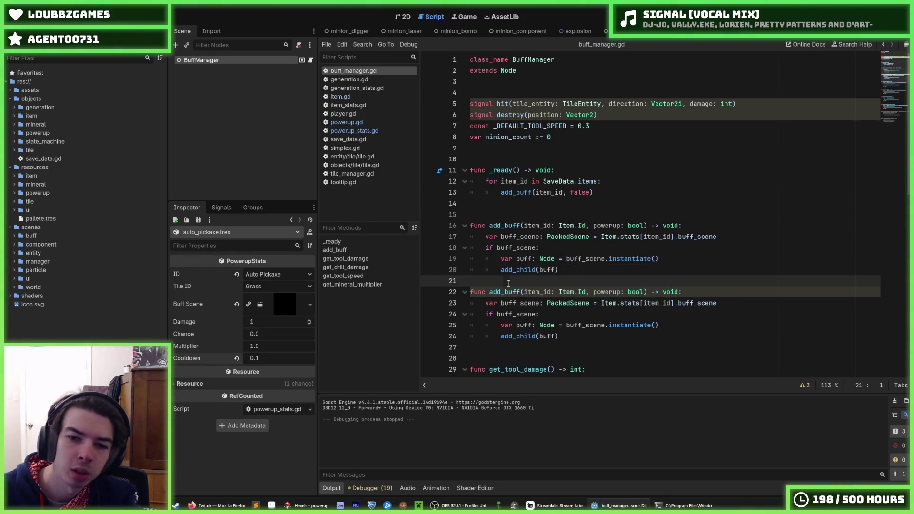
{"action": "key", "text": "Down"}
{"action": "key", "text": "Down"}
{"action": "left_click", "coordinate": [508, 222]}
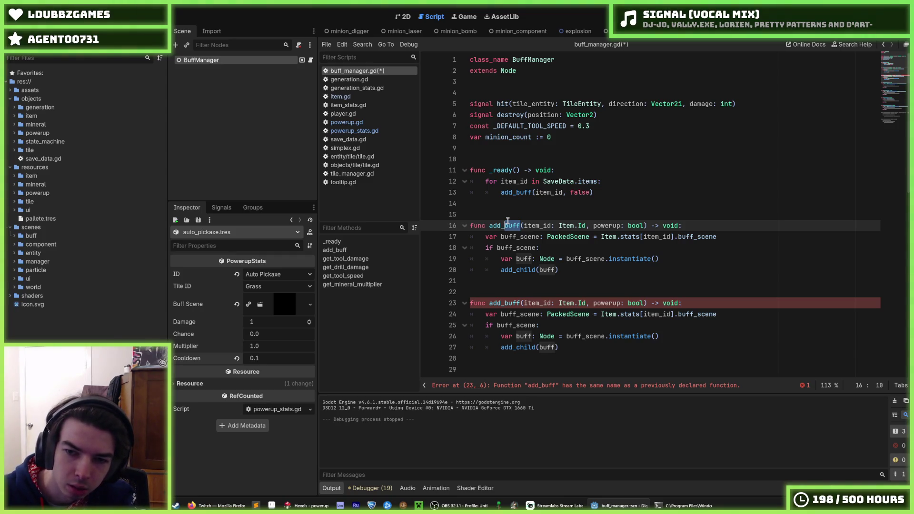
{"action": "type", "text": "item"}
{"action": "key", "text": "Down"}
{"action": "key", "text": "Down"}
{"action": "key", "text": "Down"}
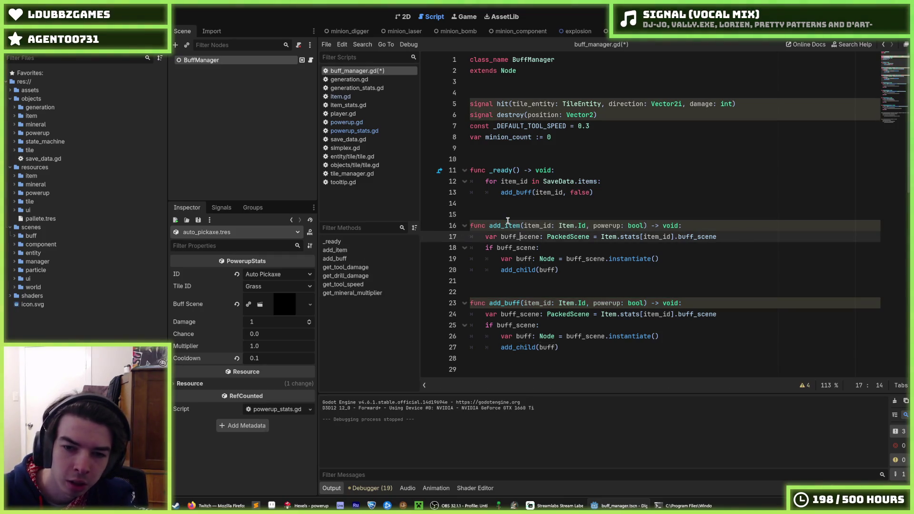
{"action": "key", "text": "Up"}
{"action": "key", "text": "BackSpace"}
{"action": "key", "text": "BackSpace"}
{"action": "key", "text": "BackSpace"}
{"action": "type", "text": "powerup"}
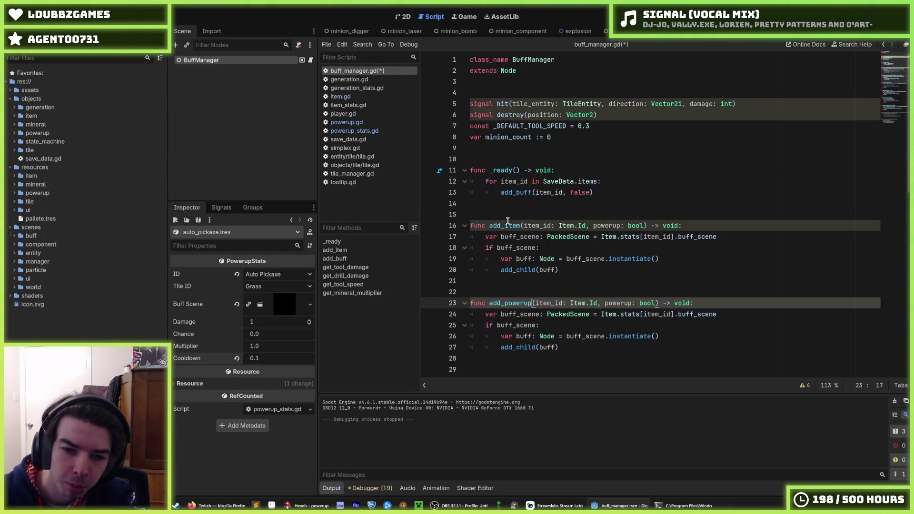
Change the ready-loop call to add_item and drop its false argument
{"action": "double_click", "coordinate": [583, 191]}
{"action": "key", "text": "BackSpace"}
{"action": "key", "text": "BackSpace"}
{"action": "key", "text": "BackSpace"}
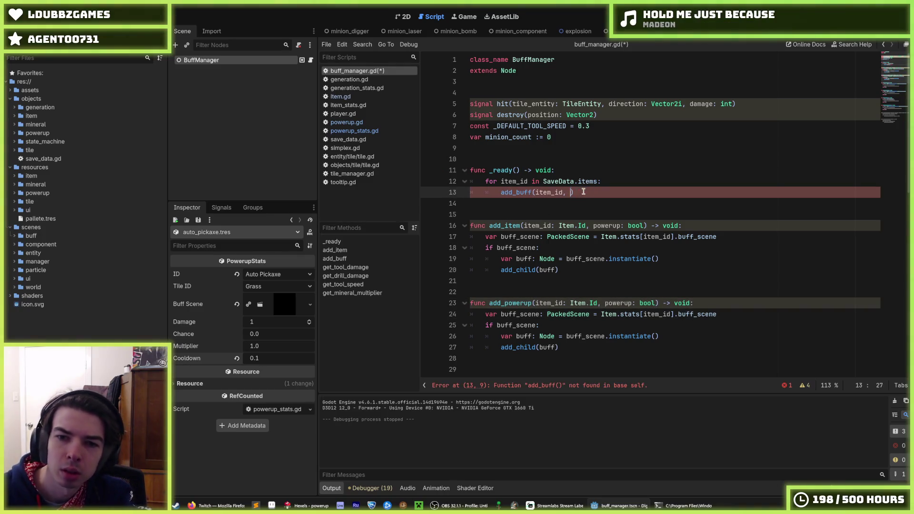
{"action": "left_click_drag", "start_coordinate": [531, 192], "coordinate": [517, 189]}
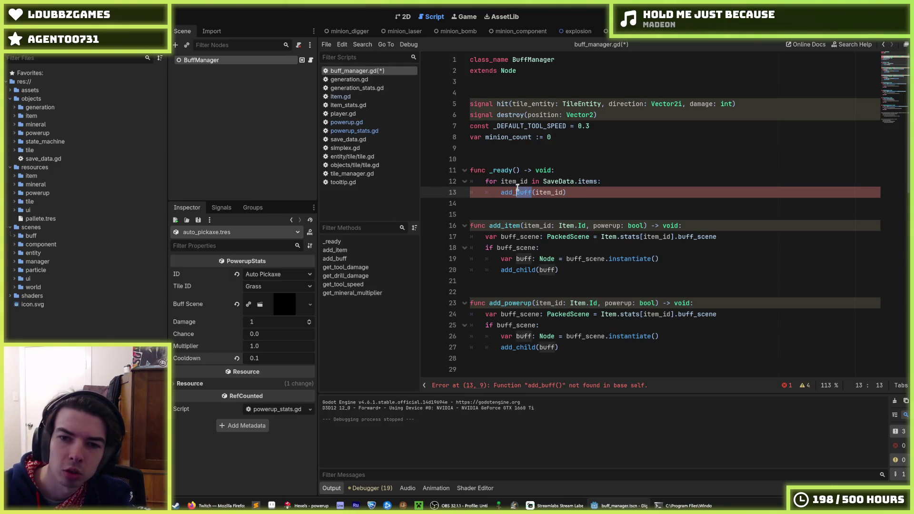
{"action": "type", "text": "item"}
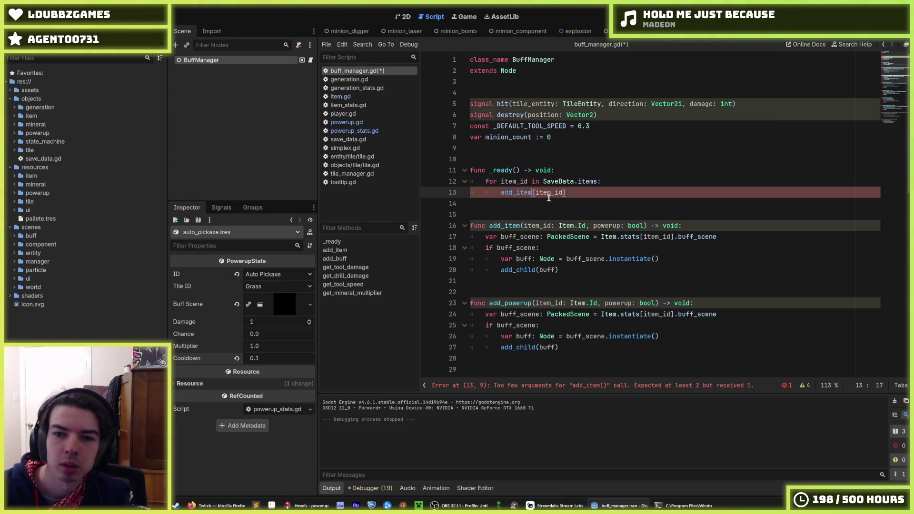
Inspect the item_id and powerup parameters and item_id uses in add_item
{"action": "double_click", "coordinate": [629, 225]}
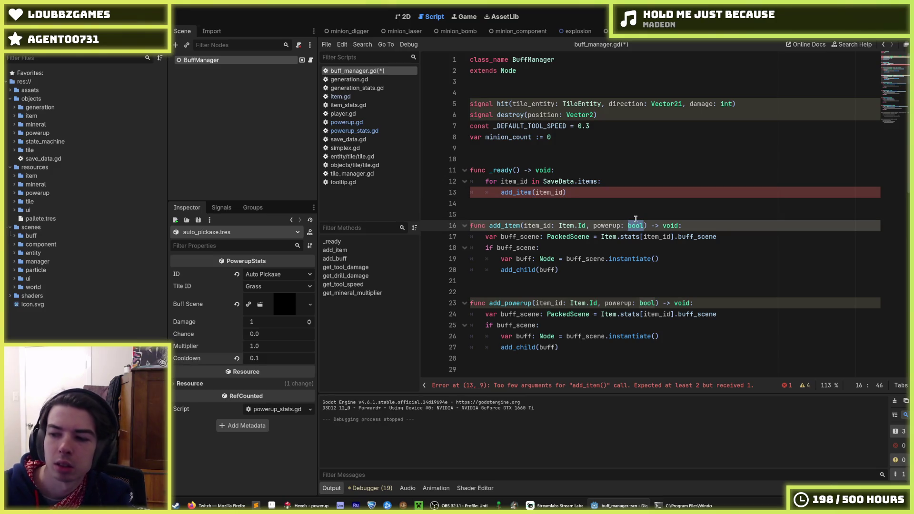
{"action": "left_click", "coordinate": [635, 219]}
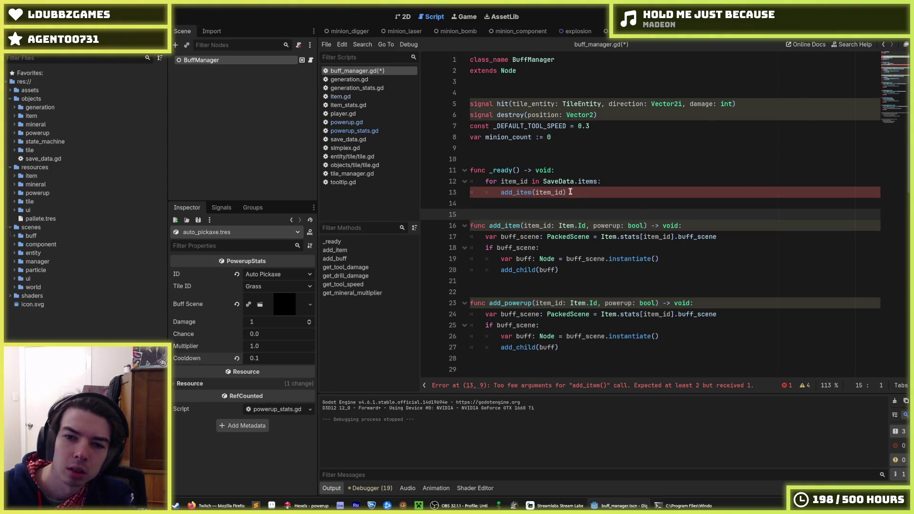
{"action": "left_click", "coordinate": [570, 192]}
{"action": "double_click", "coordinate": [562, 225]}
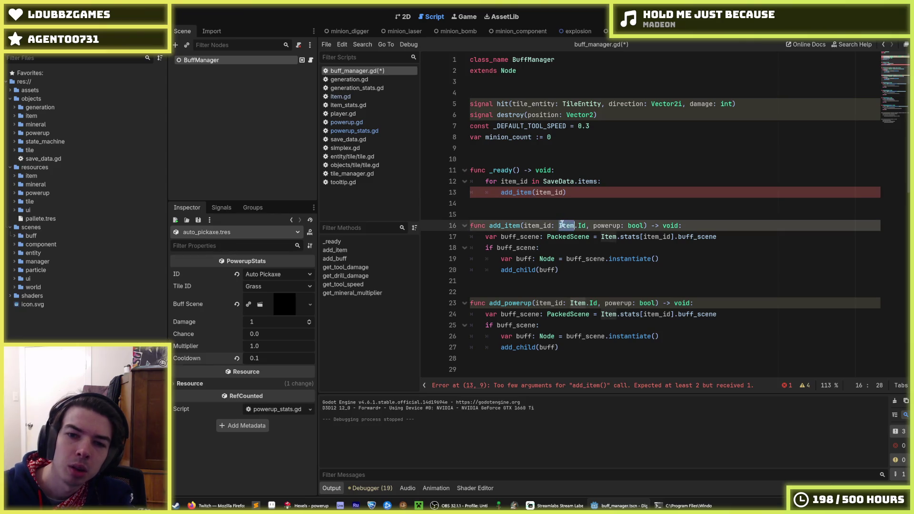
{"action": "double_click", "coordinate": [534, 224]}
{"action": "left_click", "coordinate": [655, 234]}
{"action": "double_click", "coordinate": [608, 225]}
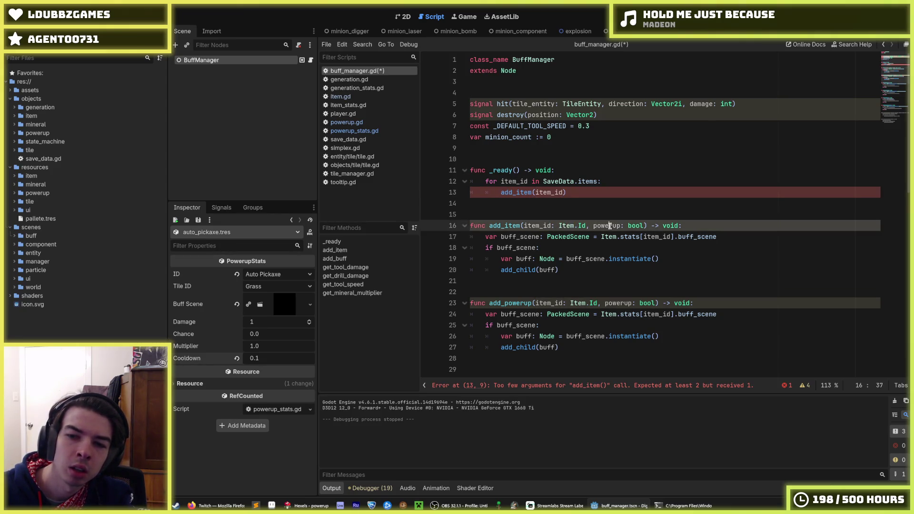
{"action": "left_click", "coordinate": [655, 237]}
{"action": "double_click", "coordinate": [655, 237]}
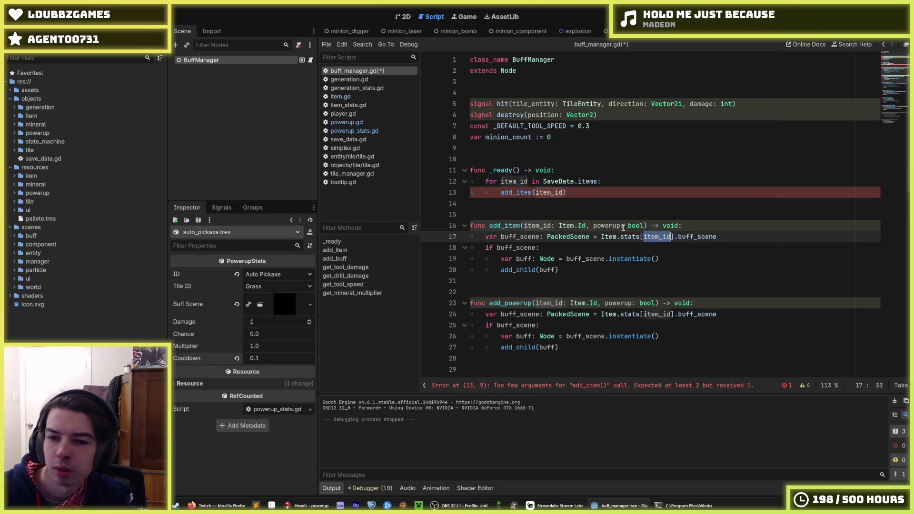
Delete the powerup: bool parameter from both add_item and add_powerup signatures
{"action": "left_click_drag", "start_coordinate": [587, 225], "coordinate": [645, 226]}
{"action": "key", "text": "ctrl+d"}
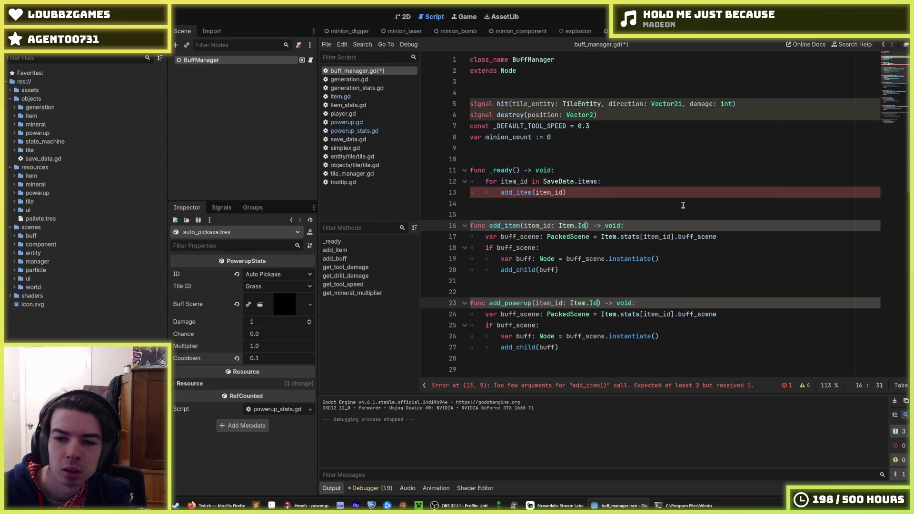
{"action": "key", "text": "BackSpace"}
{"action": "left_click", "coordinate": [686, 226]}
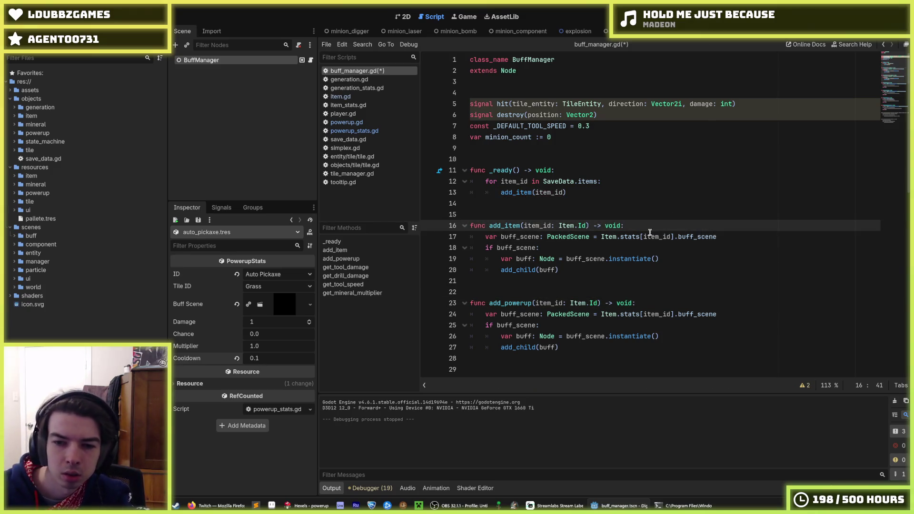
Review the buff_scene lookup, instantiate and add_child lines in the function body
{"action": "double_click", "coordinate": [518, 236]}
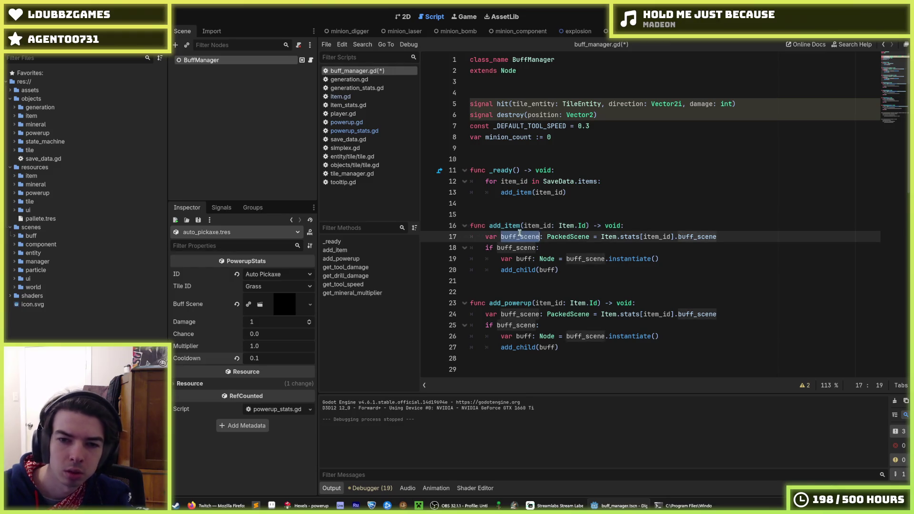
{"action": "left_click", "coordinate": [556, 249]}
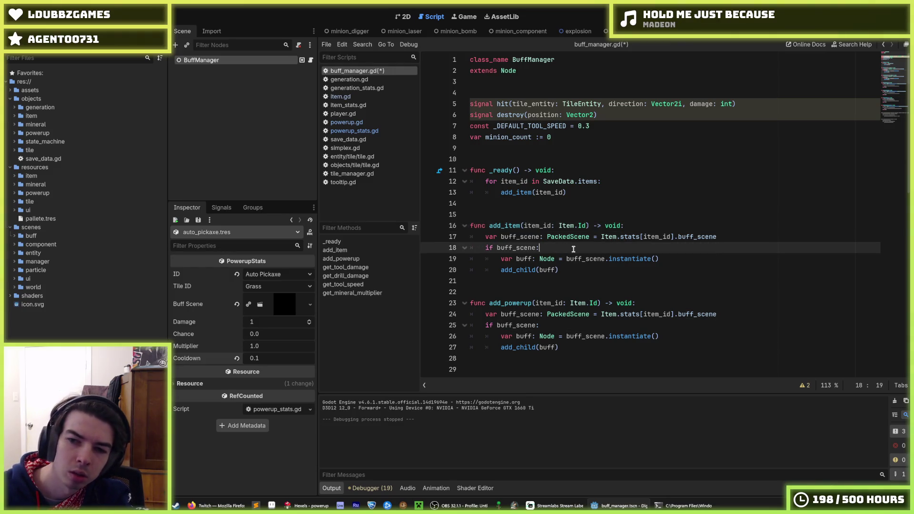
{"action": "left_click", "coordinate": [719, 237]}
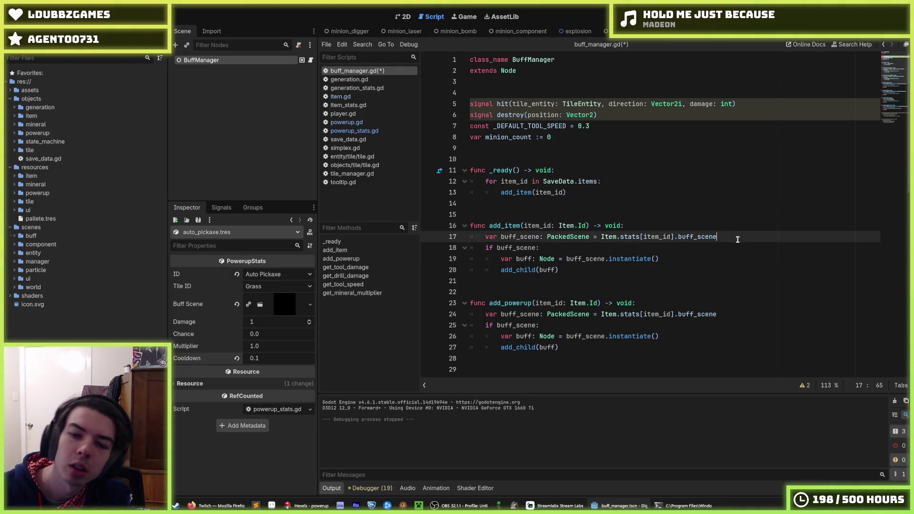
{"action": "double_click", "coordinate": [598, 256]}
{"action": "left_click", "coordinate": [563, 270]}
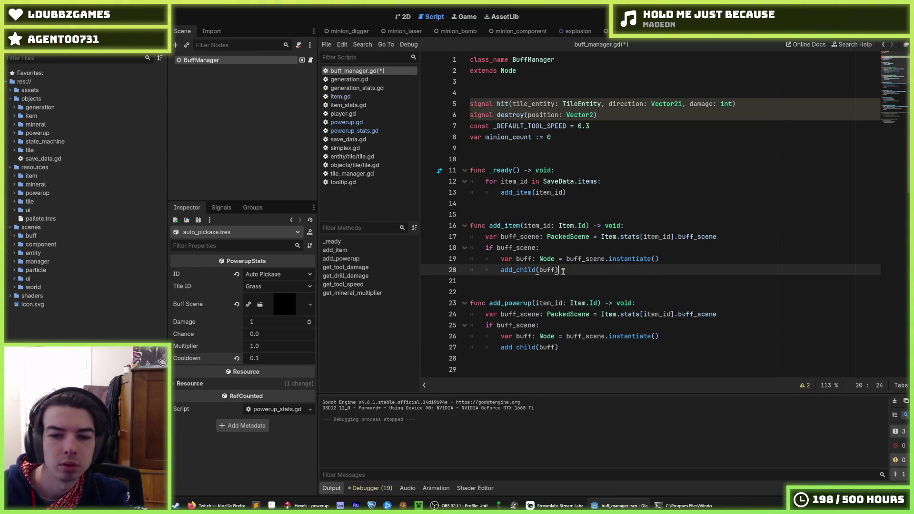
Change add_powerup's parameter to powerup_id: Powerup.Id and save buff_manager.gd
{"action": "left_click_drag", "start_coordinate": [563, 303], "coordinate": [534, 303]}
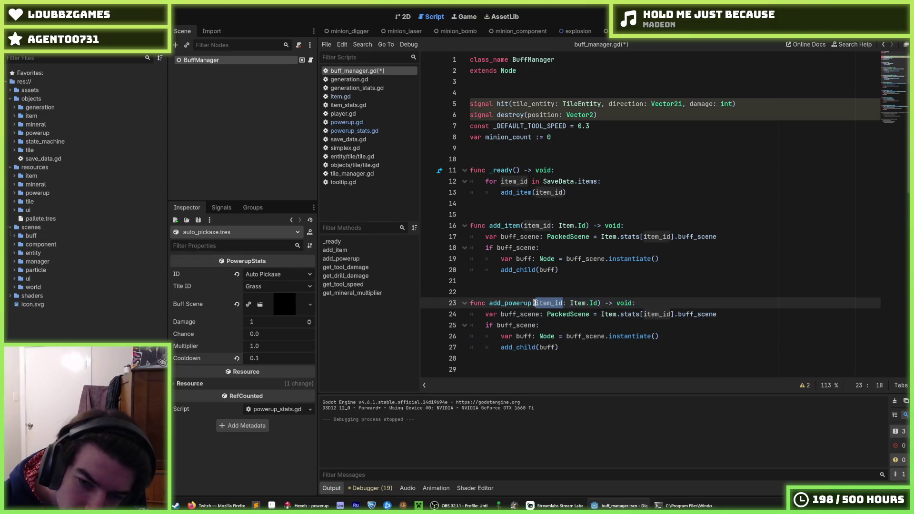
{"action": "type", "text": "powerup_"}
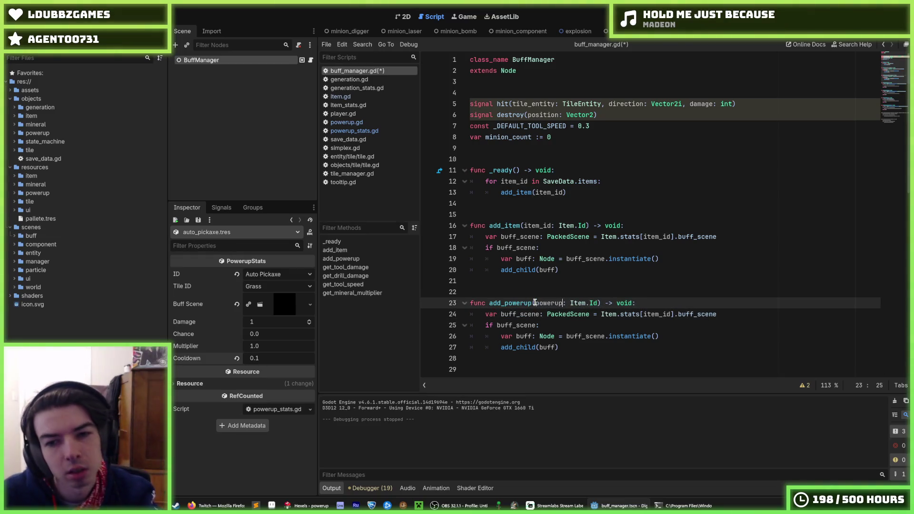
{"action": "type", "text": "idf"}
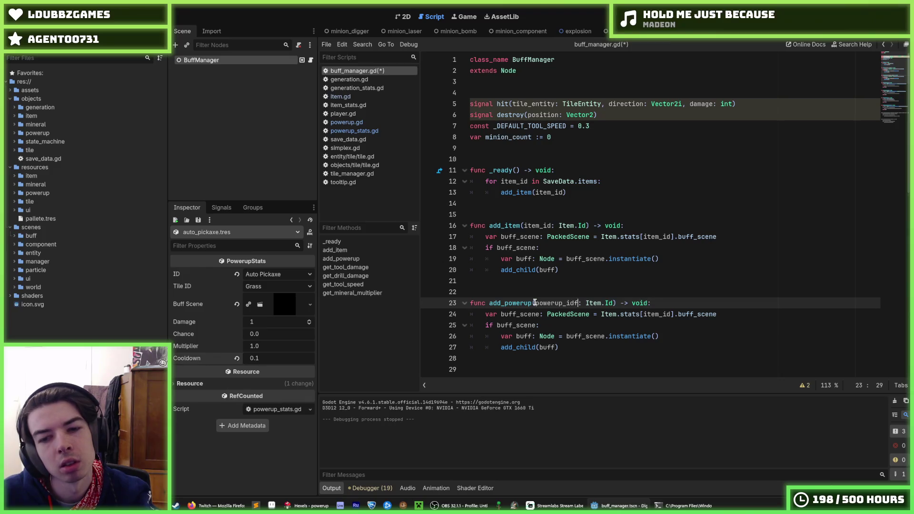
{"action": "key", "text": "Right"}
{"action": "key", "text": "Right"}
{"action": "key", "text": "shift+Right"}
{"action": "key", "text": "shift+Right"}
{"action": "key", "text": "shift+Right"}
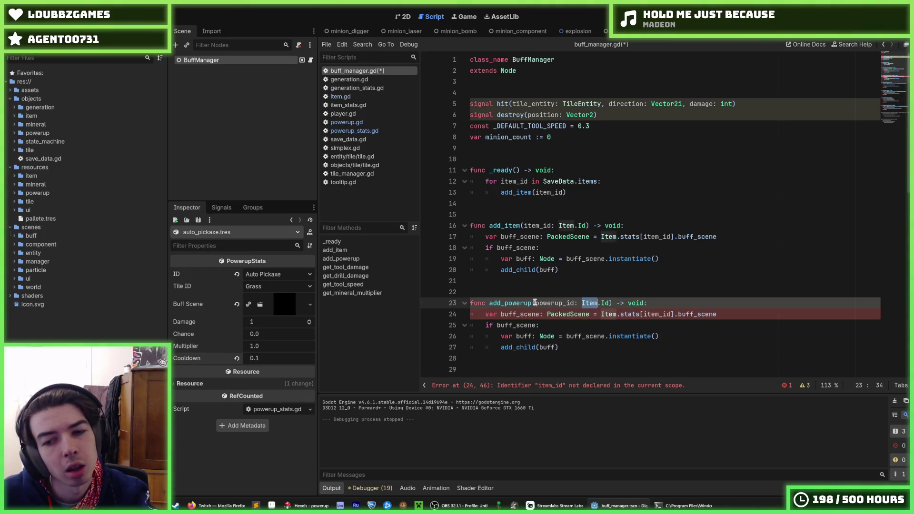
{"action": "type", "text": "Powerup"}
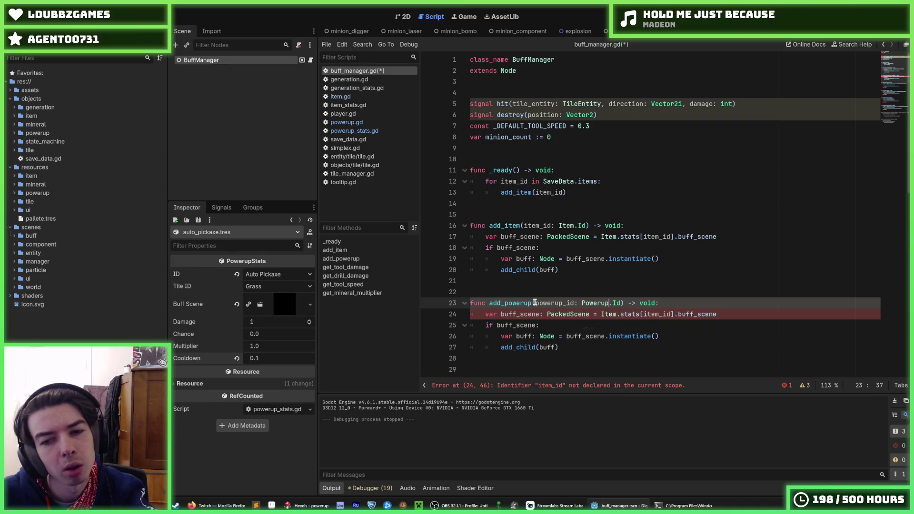
{"action": "double_click", "coordinate": [516, 303]}
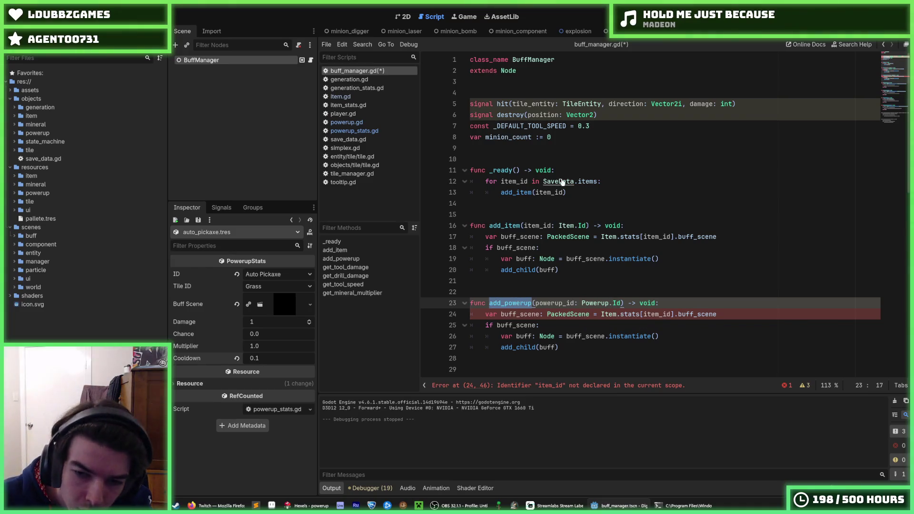
{"action": "key", "text": "ctrl+s"}
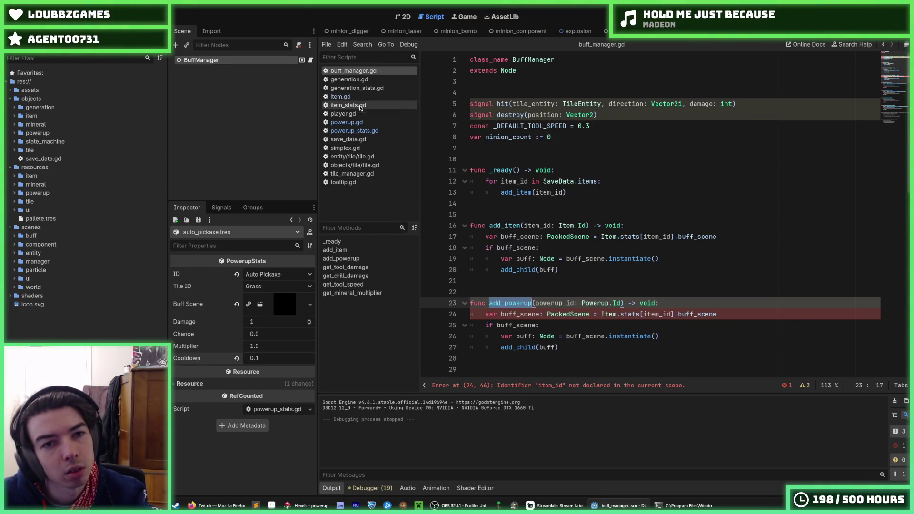
In tile.gd, change line 133's add_buff call to add_powerup with a Powerup id argument
{"action": "left_click", "coordinate": [360, 97]}
{"action": "left_click", "coordinate": [360, 156]}
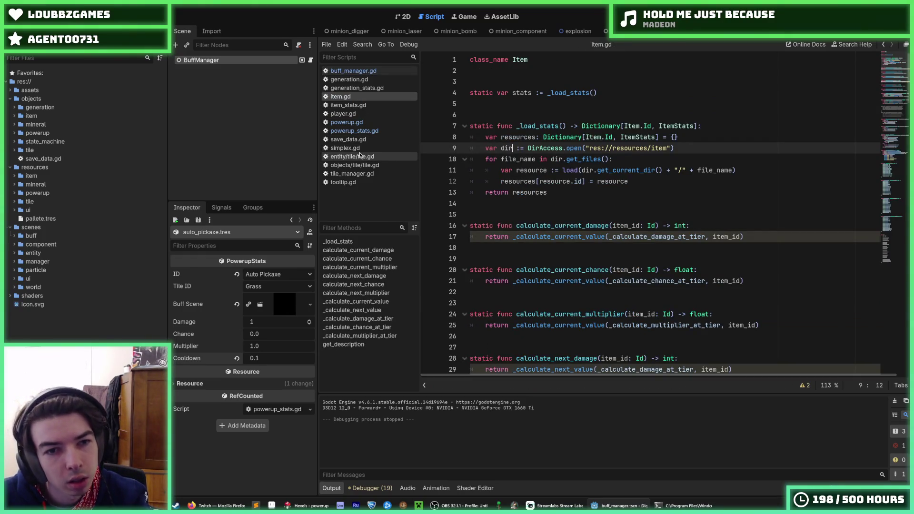
{"action": "double_click", "coordinate": [567, 182]}
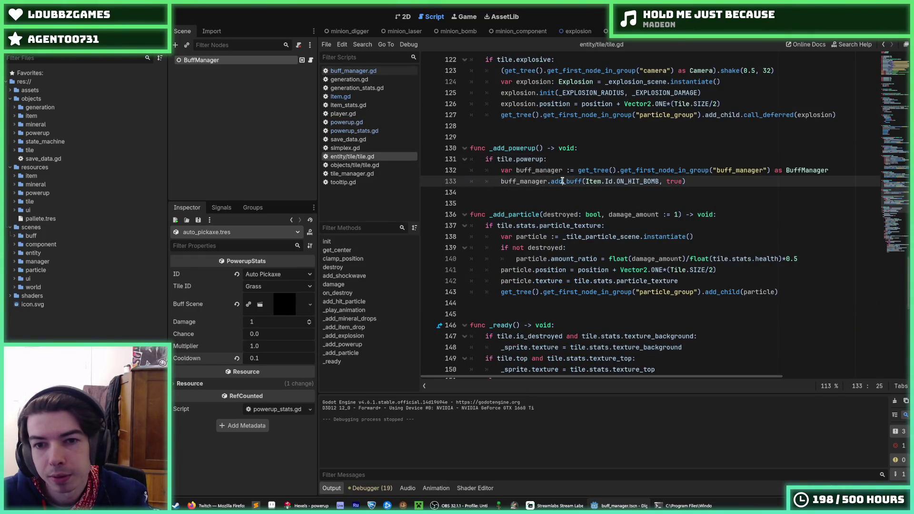
{"action": "type", "text": "_powerup"}
{"action": "left_click", "coordinate": [600, 157]}
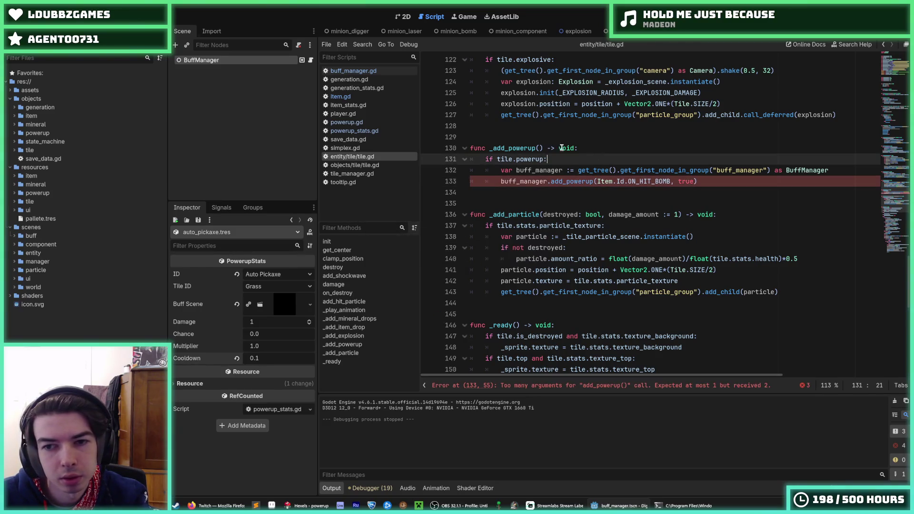
{"action": "double_click", "coordinate": [611, 182]}
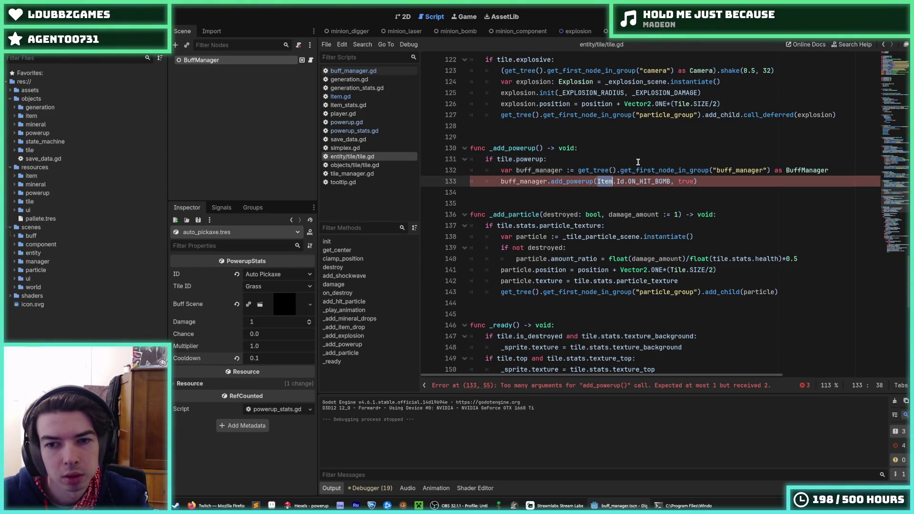
{"action": "type", "text": "Powerup"}
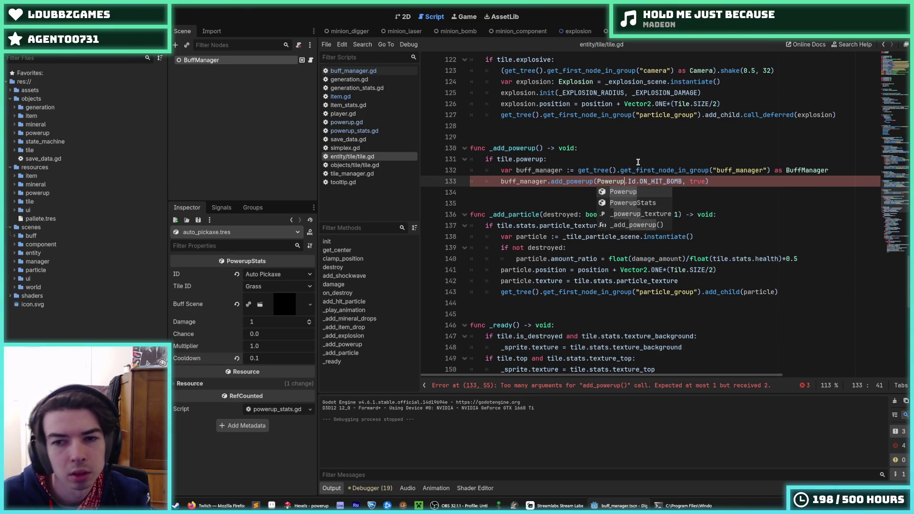
{"action": "left_click", "coordinate": [638, 162]}
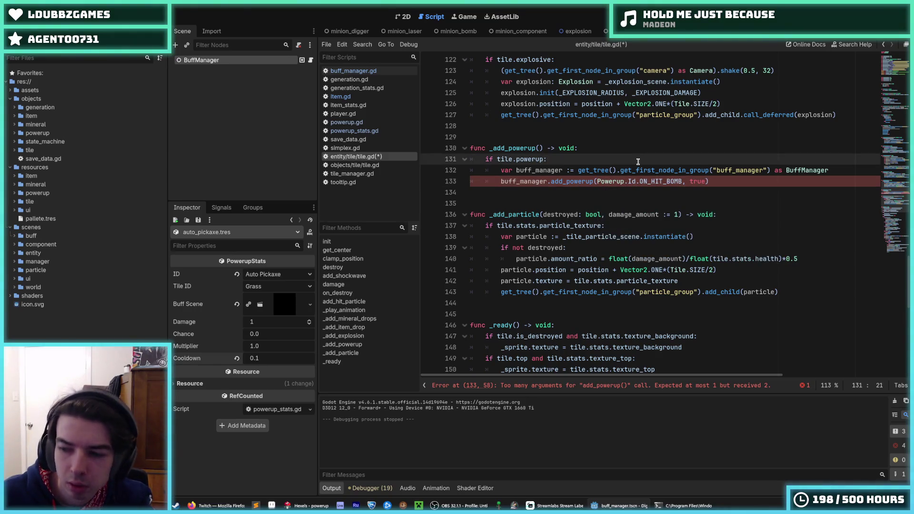
Replace ON_HIT_BOMB with AUTO_PICKAXE, remove the extra true argument, and save tile.gd
{"action": "key", "text": "ctrl+s"}
{"action": "double_click", "coordinate": [656, 181]}
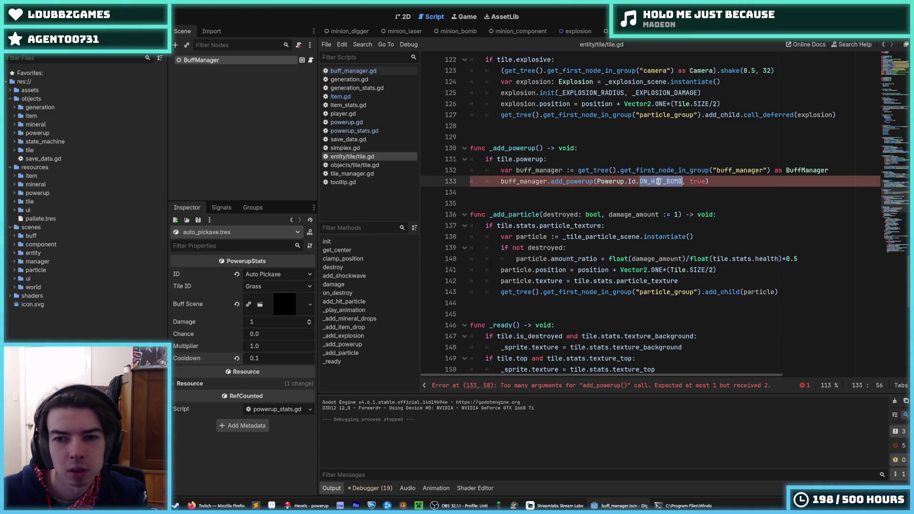
{"action": "key", "text": "BackSpace"}
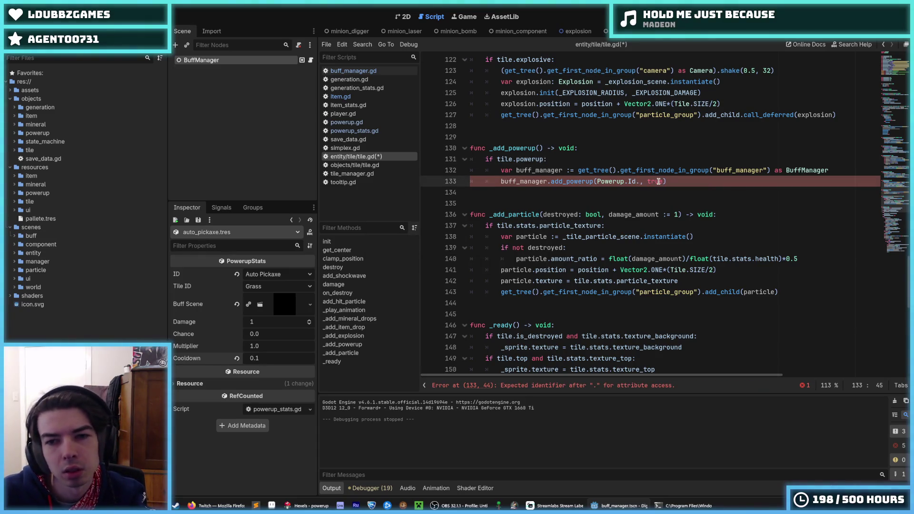
{"action": "type", "text": "AUT_PI"}
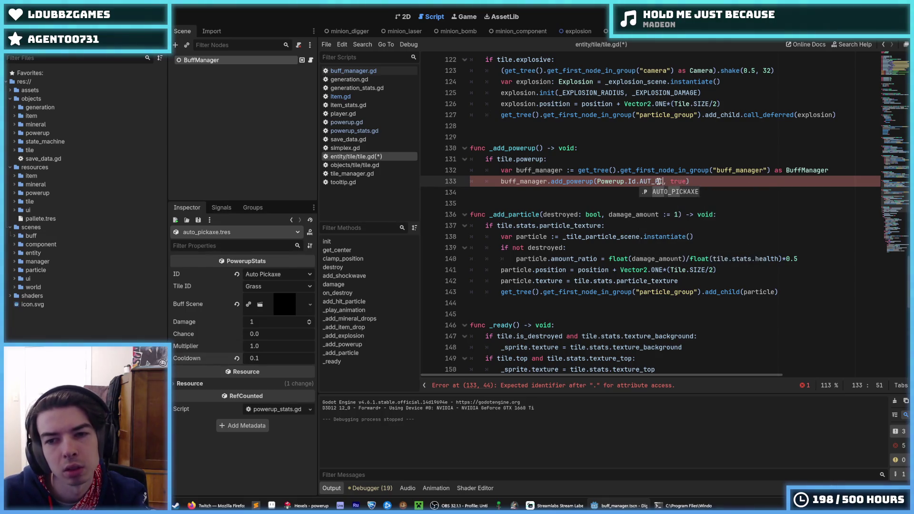
{"action": "key", "text": "Return"}
{"action": "key", "text": "ctrl+s"}
{"action": "left_click", "coordinate": [634, 158]}
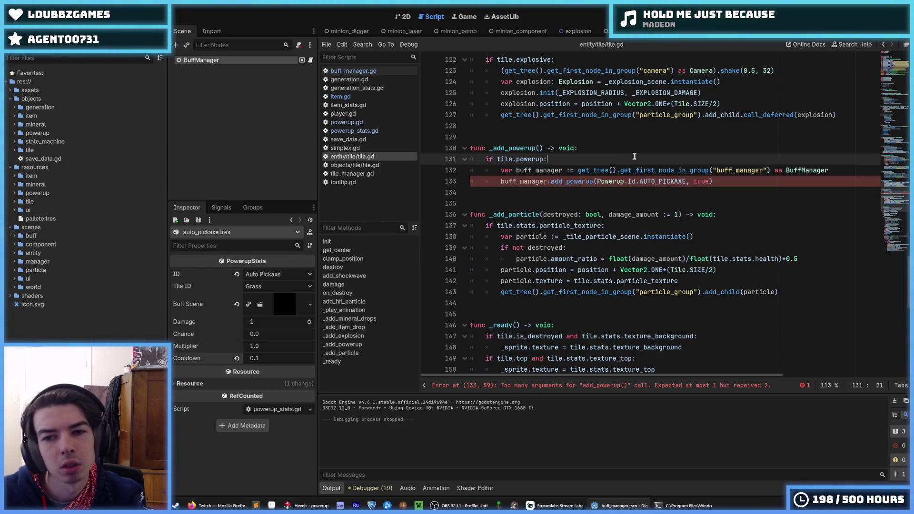
{"action": "left_click", "coordinate": [702, 181]}
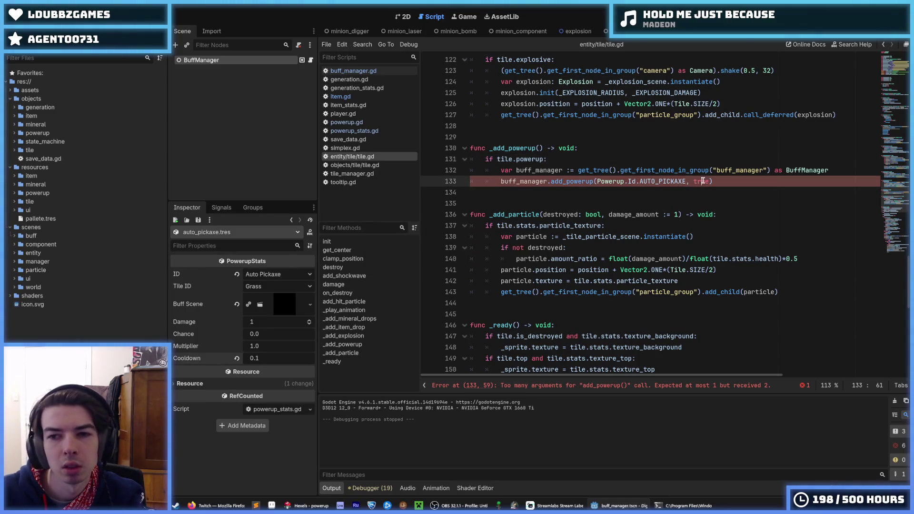
{"action": "double_click", "coordinate": [702, 182]}
{"action": "key", "text": "BackSpace"}
{"action": "key", "text": "BackSpace"}
{"action": "key", "text": "BackSpace"}
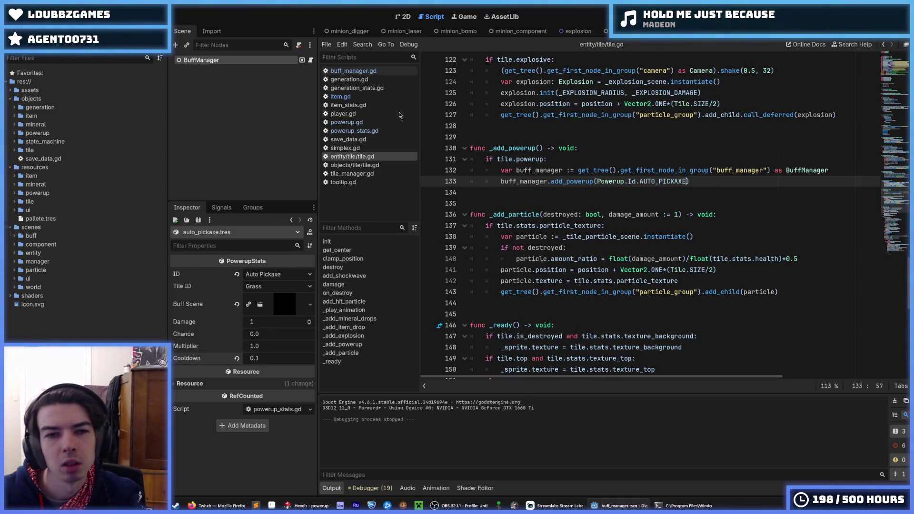
{"action": "left_click", "coordinate": [361, 71]}
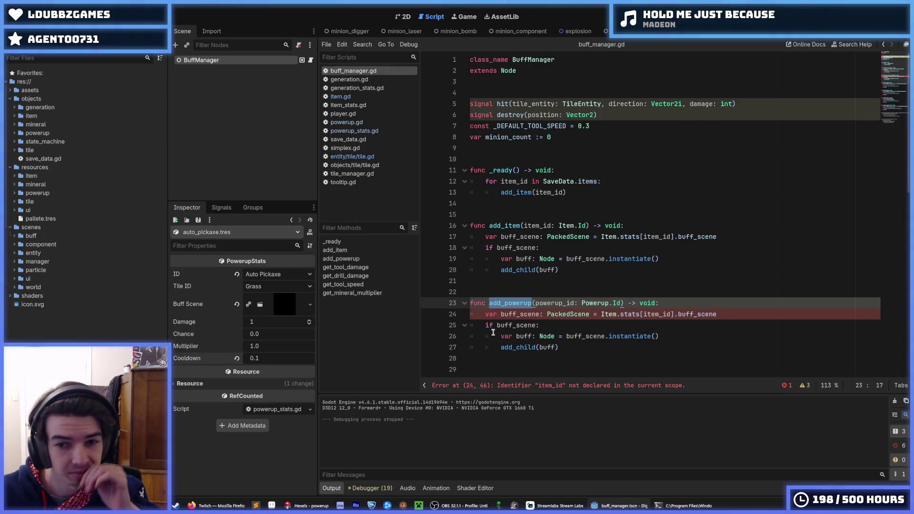
Change line 24's lookup to Powerup.stats[powerup_id].buff_scene and save buff_manager.gd
{"action": "scroll", "coordinate": [589, 292], "scroll_direction": "down", "scroll_amount": 3}
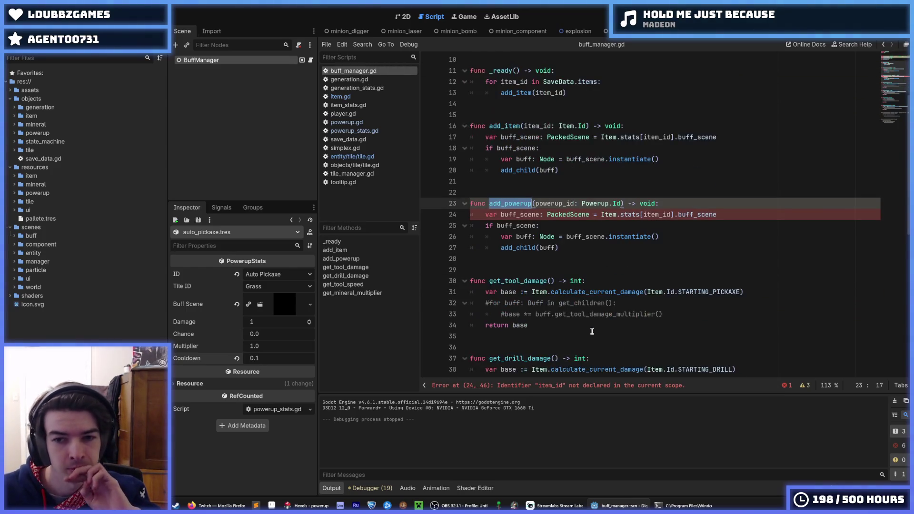
{"action": "left_click", "coordinate": [593, 226]}
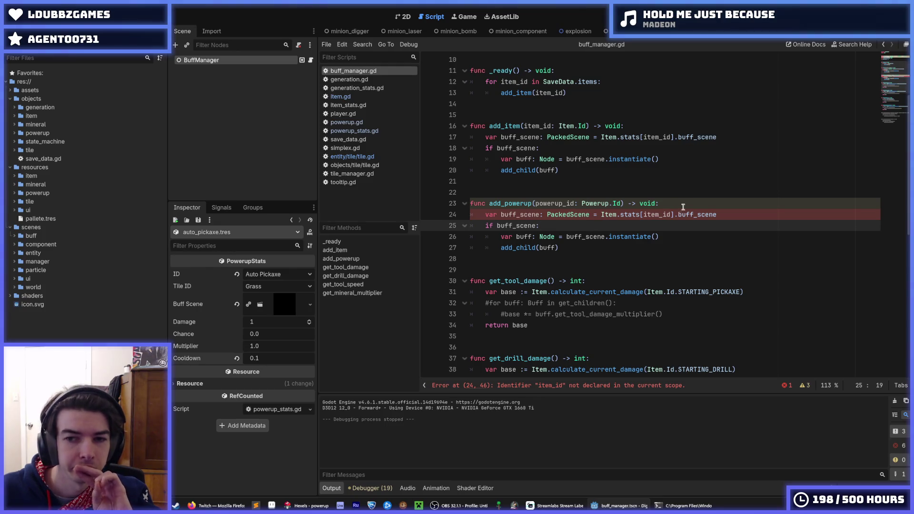
{"action": "left_click", "coordinate": [728, 215]}
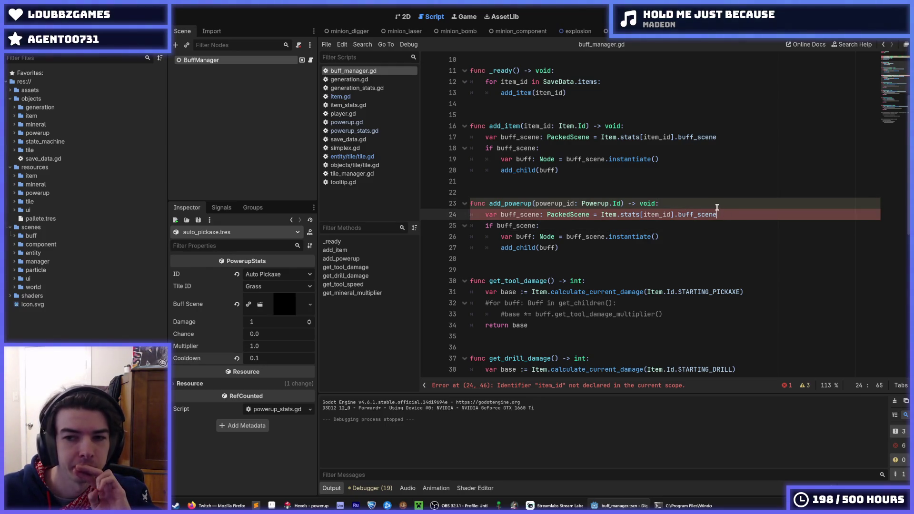
{"action": "left_click", "coordinate": [717, 207]}
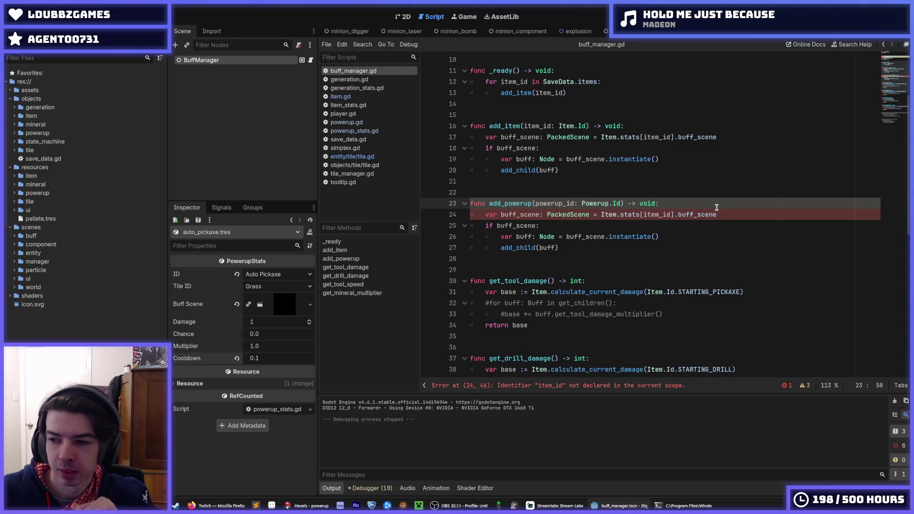
{"action": "scroll", "coordinate": [717, 208], "scroll_direction": "down", "scroll_amount": 1}
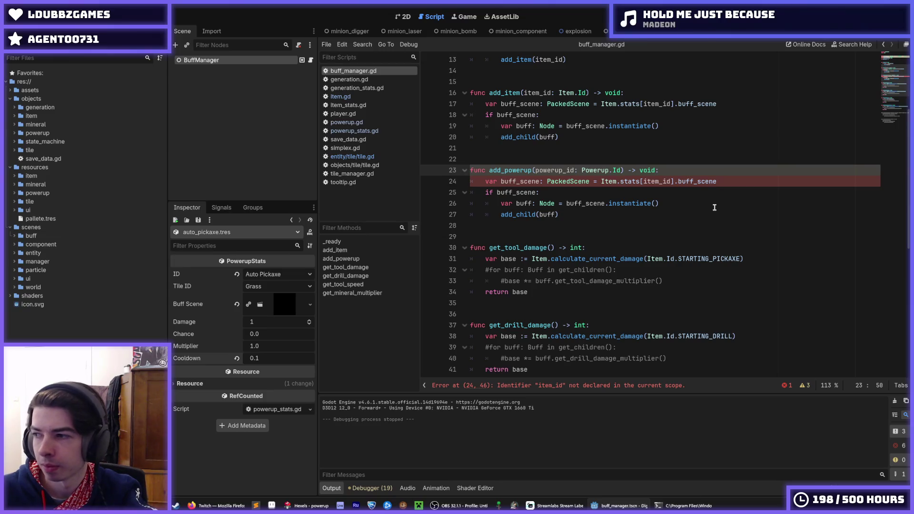
{"action": "key", "text": "Down"}
{"action": "key", "text": "End"}
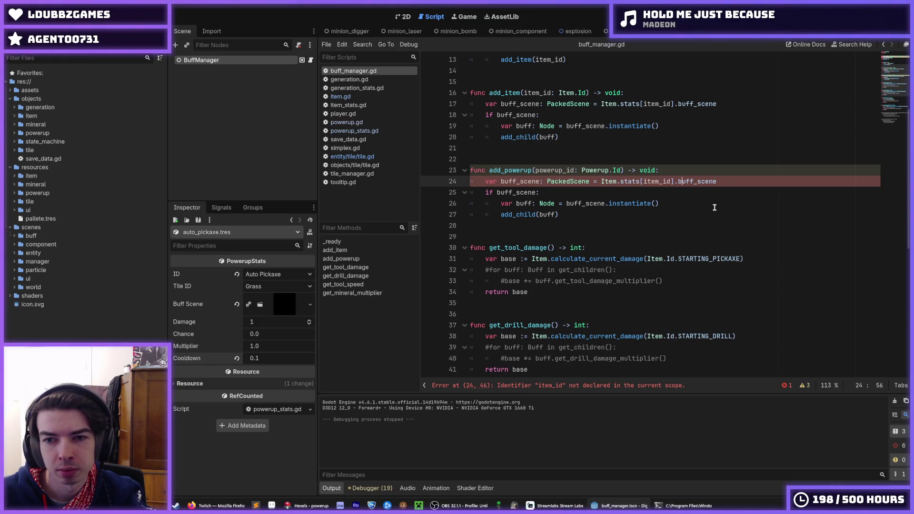
{"action": "key", "text": "BackSpace"}
{"action": "key", "text": "BackSpace"}
{"action": "key", "text": "BackSpace"}
{"action": "type", "text": "Powe"}
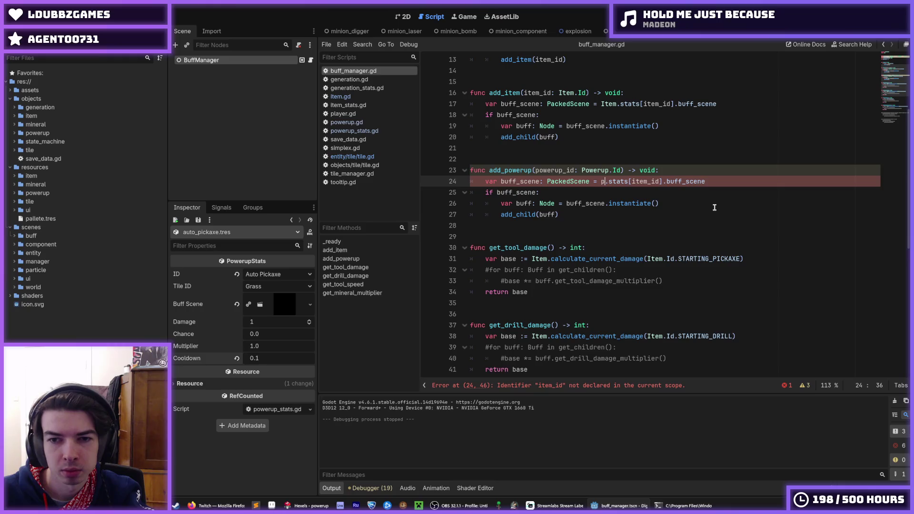
{"action": "type", "text": "rup"}
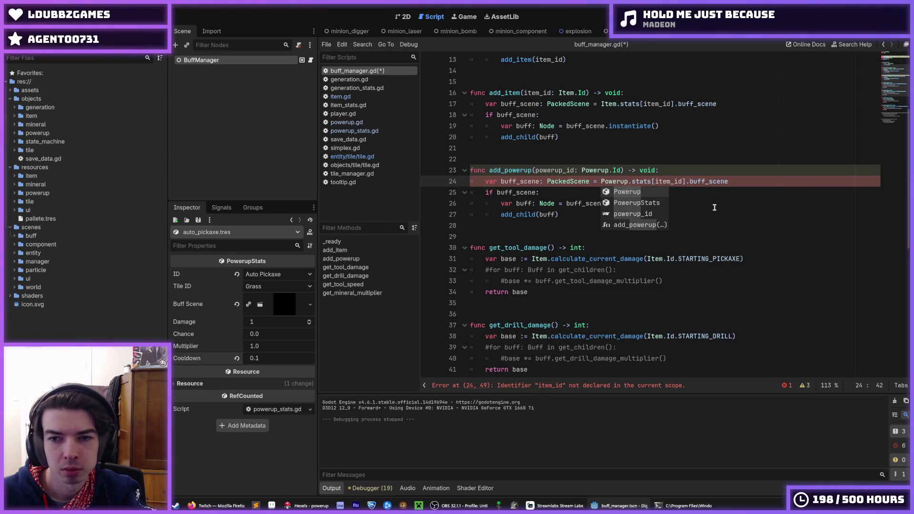
{"action": "key", "text": "End"}
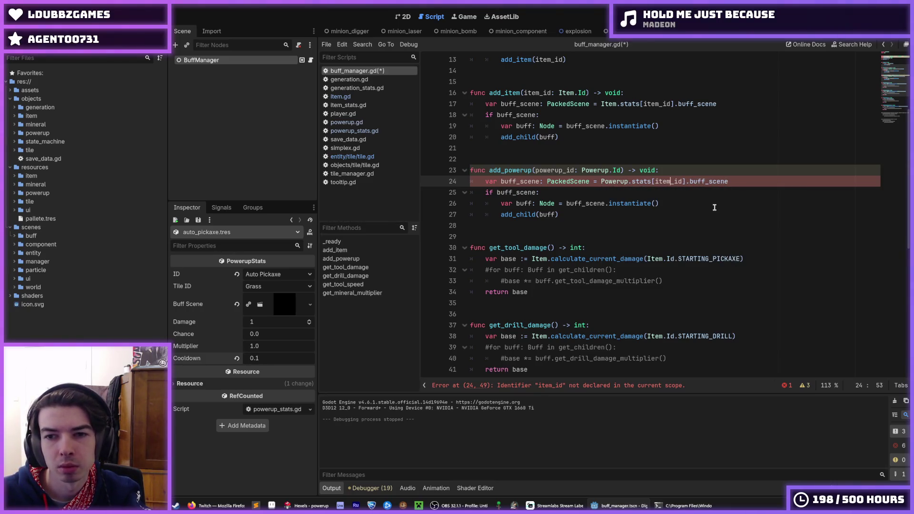
{"action": "key", "text": "BackSpace"}
{"action": "key", "text": "BackSpace"}
{"action": "key", "text": "BackSpace"}
{"action": "type", "text": "powerup"}
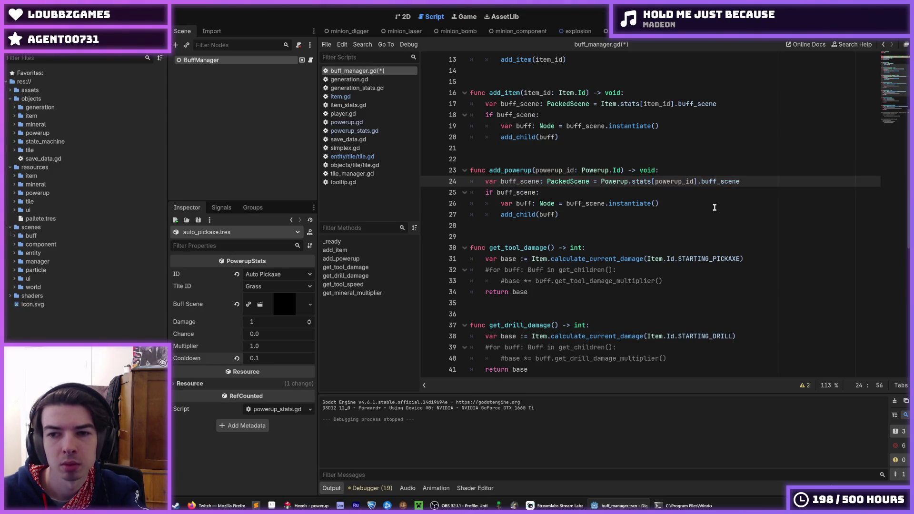
{"action": "key", "text": "ctrl+s"}
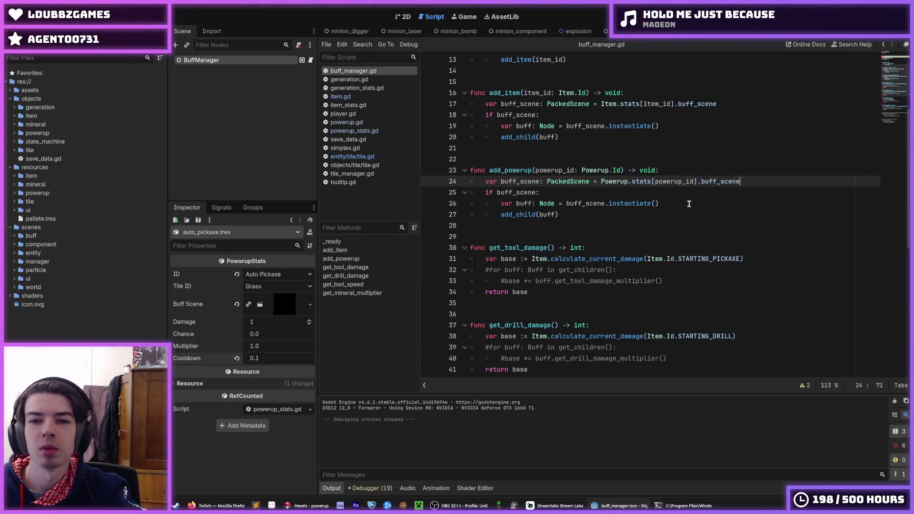
Review the if buff_scene check and expand the buff scenes folder in the FileSystem dock
{"action": "key", "text": "Down"}
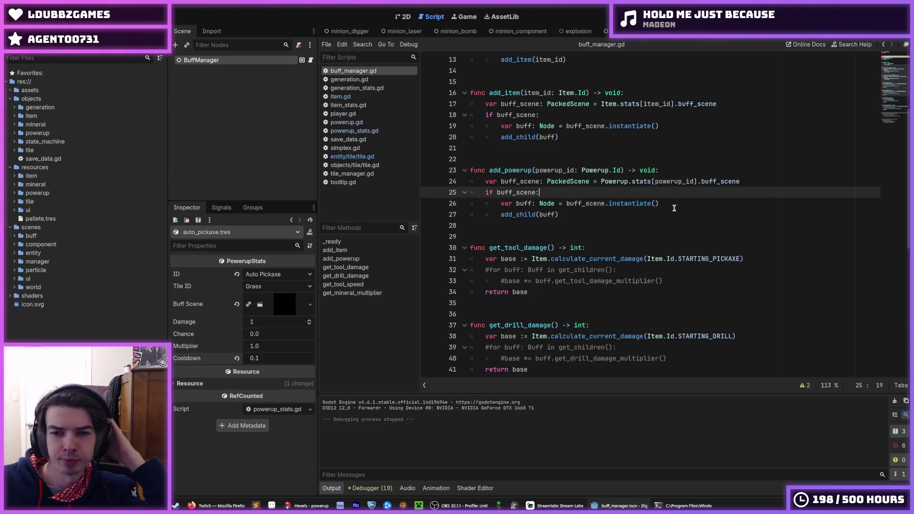
{"action": "left_click", "coordinate": [665, 203]}
{"action": "left_click", "coordinate": [657, 193]}
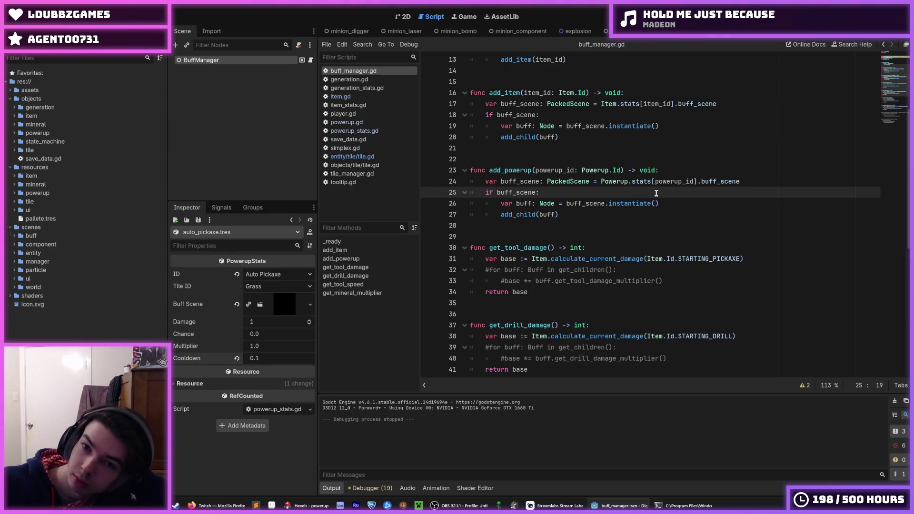
{"action": "left_click", "coordinate": [670, 202]}
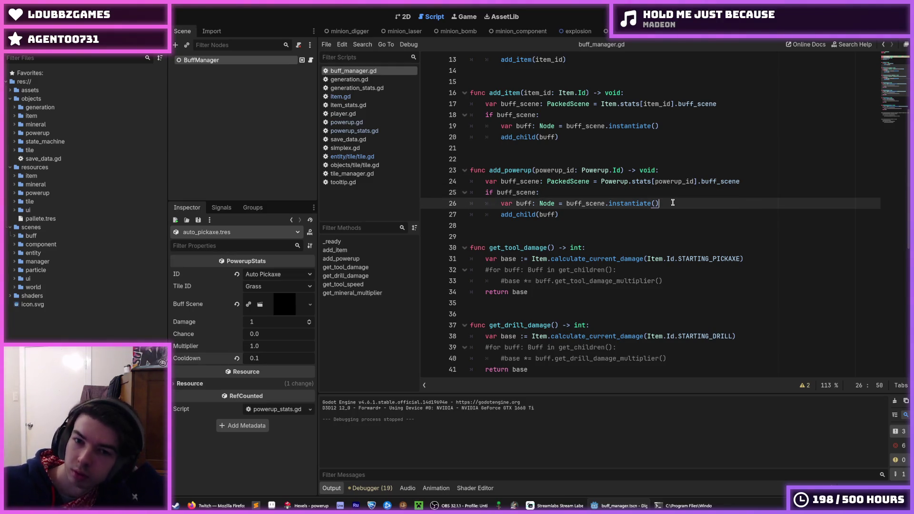
{"action": "left_click", "coordinate": [658, 192]}
{"action": "left_click", "coordinate": [659, 201]}
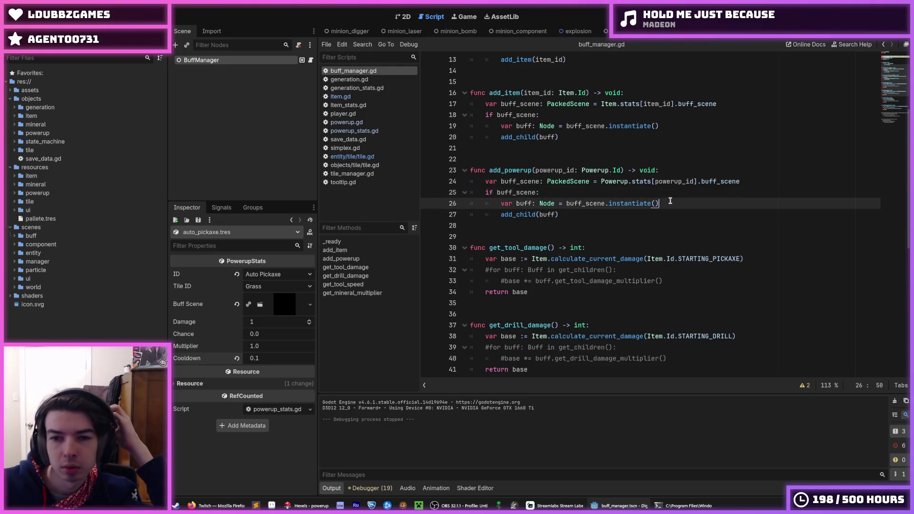
{"action": "left_click", "coordinate": [659, 193]}
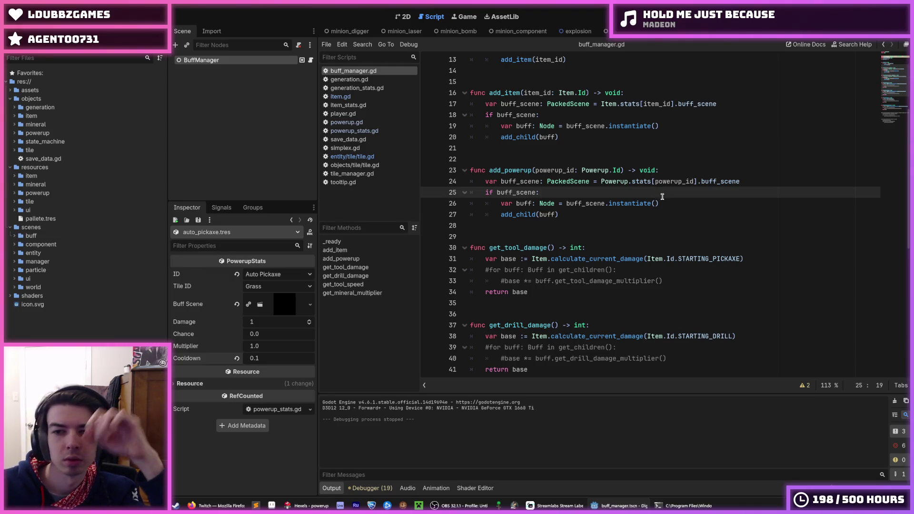
{"action": "left_click", "coordinate": [664, 202]}
{"action": "left_click", "coordinate": [657, 192]}
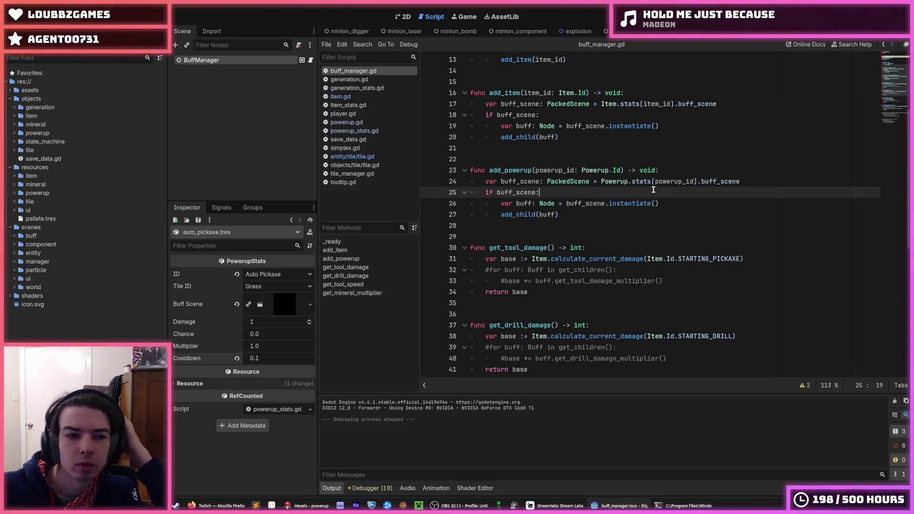
{"action": "left_click", "coordinate": [15, 236]}
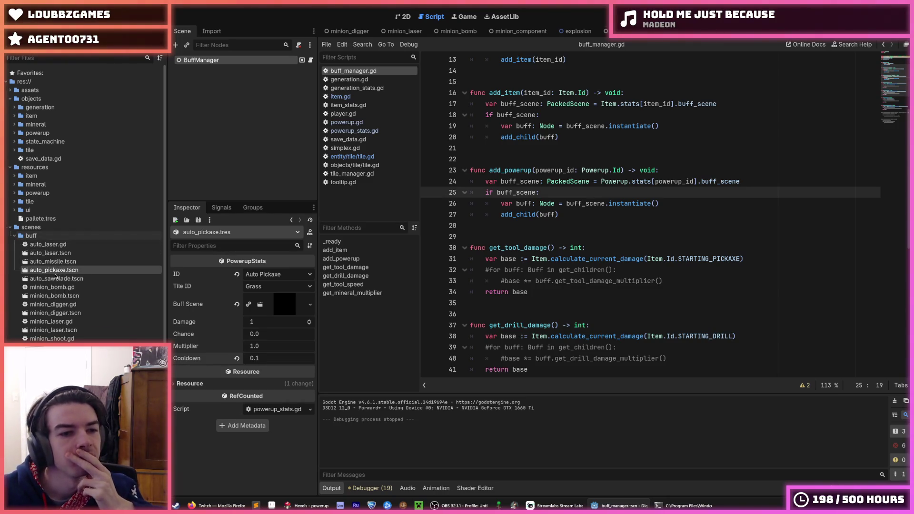
Open auto_pickaxe.tscn and view AutoComponent's auto_component.gd at its _ready function
{"action": "double_click", "coordinate": [50, 275]}
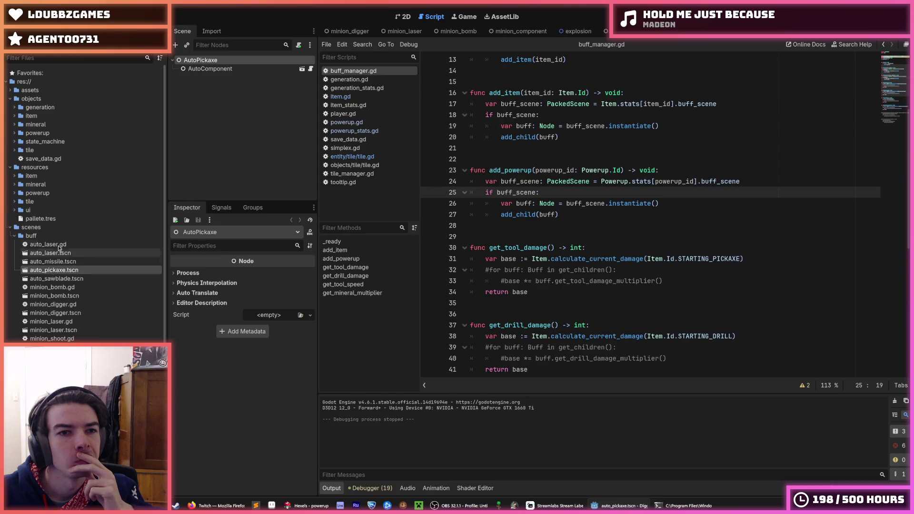
{"action": "left_click", "coordinate": [229, 70]}
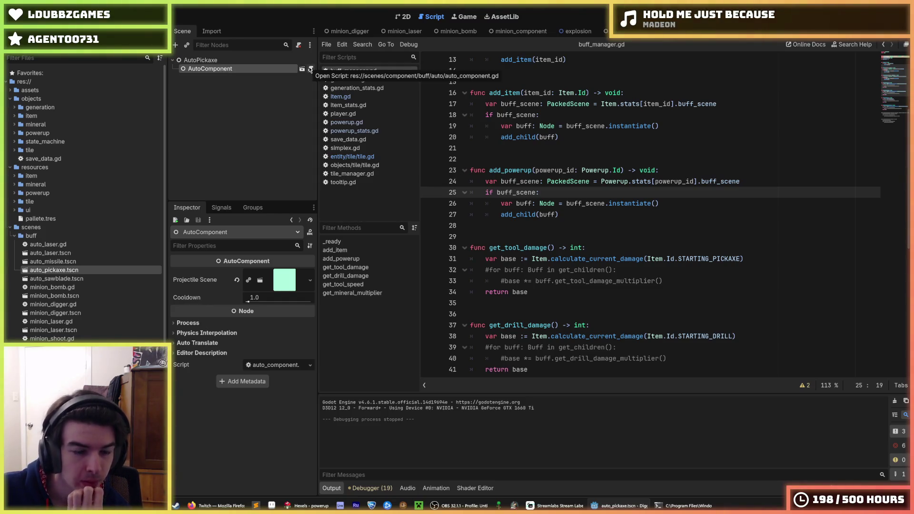
{"action": "left_click", "coordinate": [310, 69]}
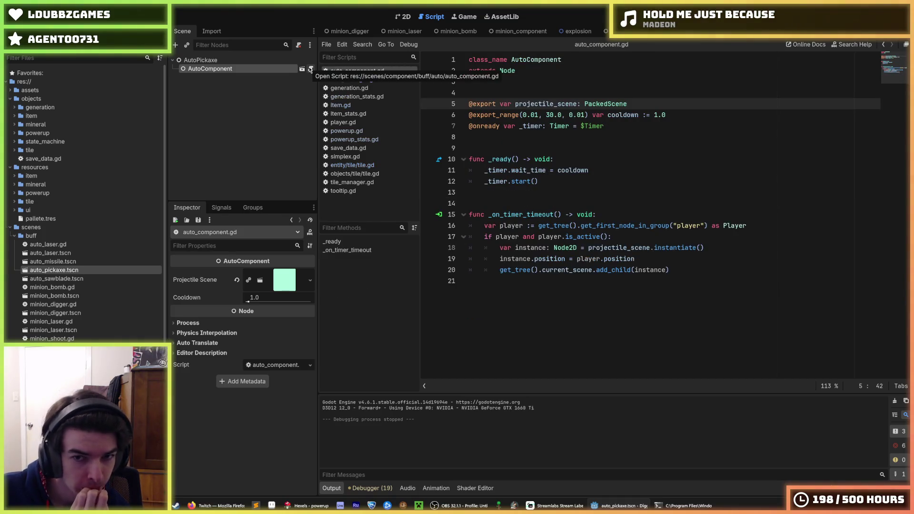
{"action": "left_click", "coordinate": [562, 161]}
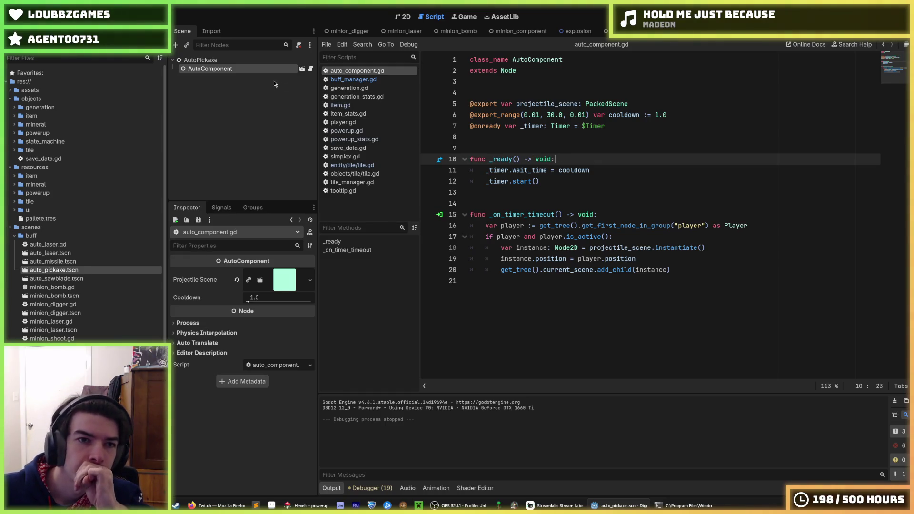
Compare the AutoPickaxe root and AutoComponent properties, including the 1.0 cooldown, ending in 2D view
{"action": "left_click", "coordinate": [214, 60]}
{"action": "left_click", "coordinate": [214, 69]}
{"action": "left_click", "coordinate": [226, 61]}
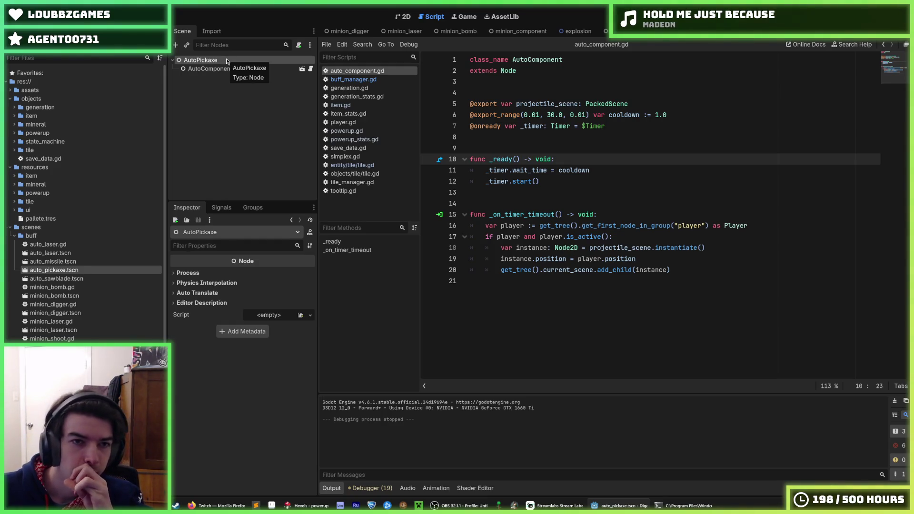
{"action": "left_click", "coordinate": [211, 69]}
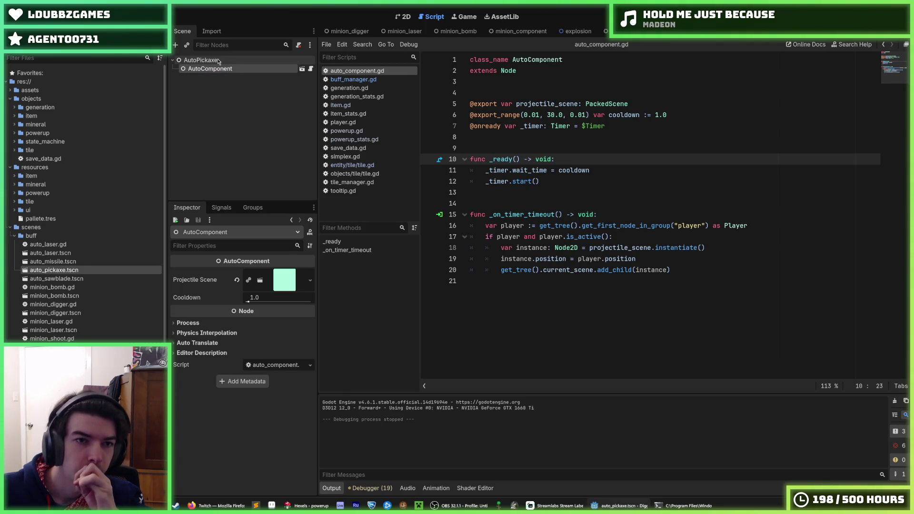
{"action": "left_click", "coordinate": [218, 60]}
{"action": "left_click", "coordinate": [214, 68]}
{"action": "left_click", "coordinate": [218, 61]}
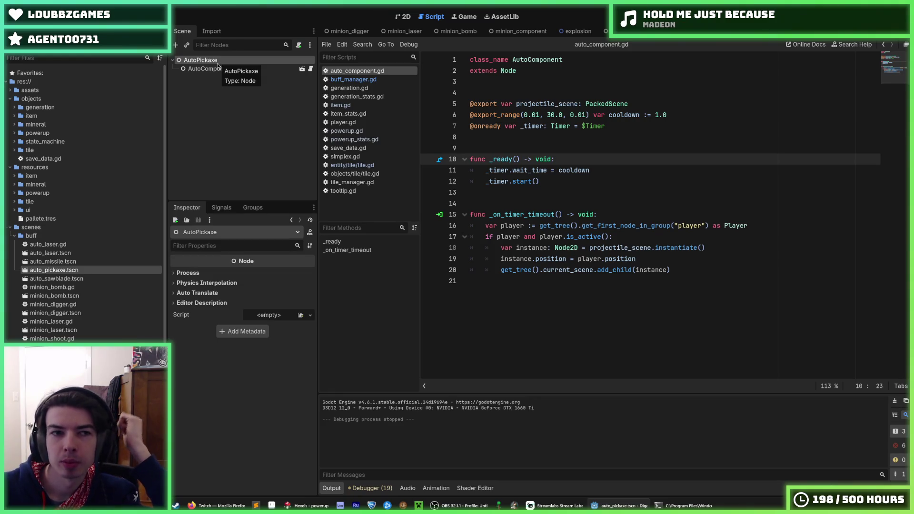
{"action": "left_click", "coordinate": [213, 68]}
{"action": "left_click", "coordinate": [218, 60]}
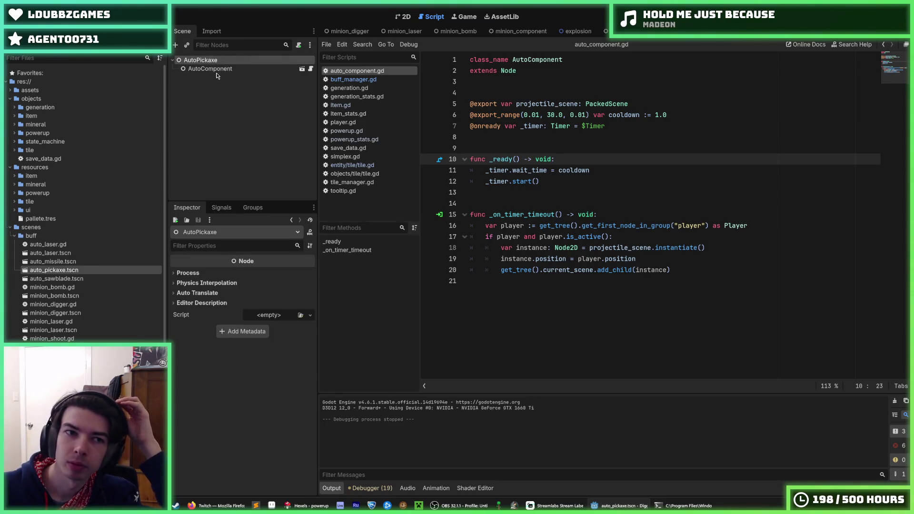
{"action": "left_click", "coordinate": [214, 69]}
{"action": "left_click", "coordinate": [218, 61]}
{"action": "left_click", "coordinate": [216, 70]}
{"action": "left_click", "coordinate": [210, 61]}
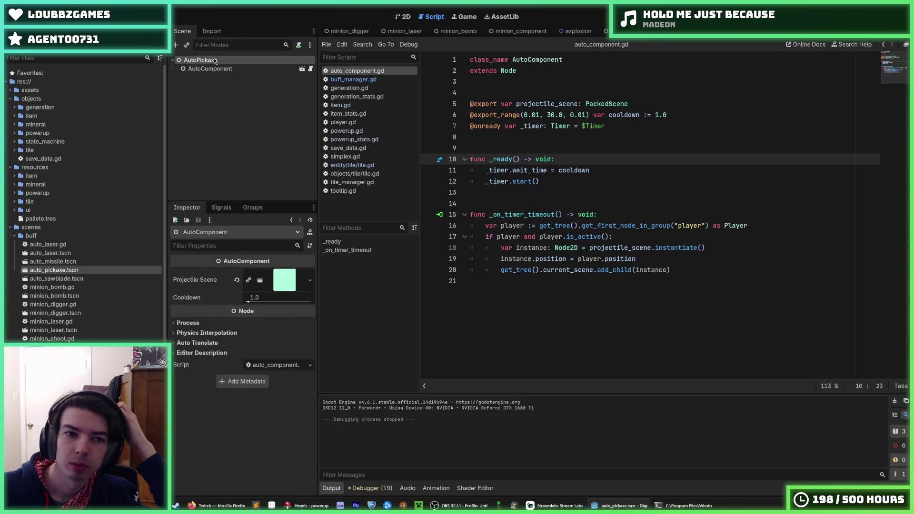
{"action": "left_click", "coordinate": [210, 69]}
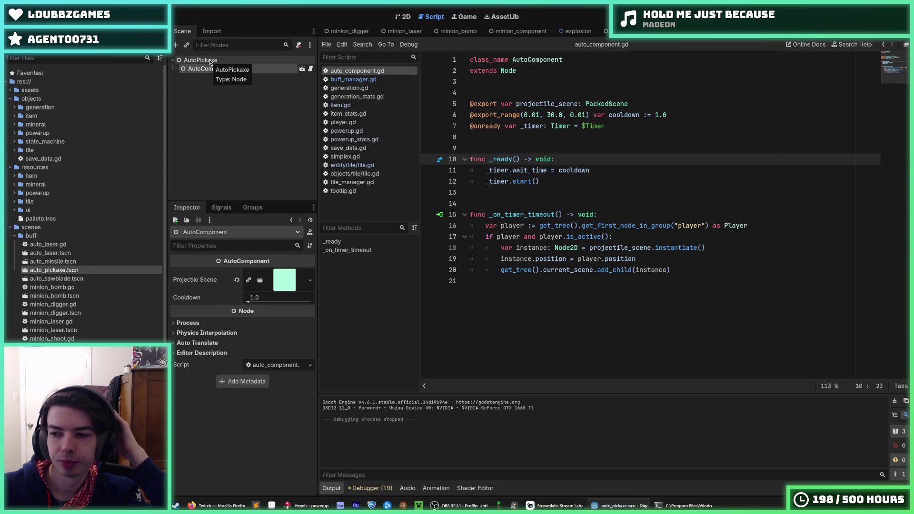
{"action": "left_click", "coordinate": [209, 59]}
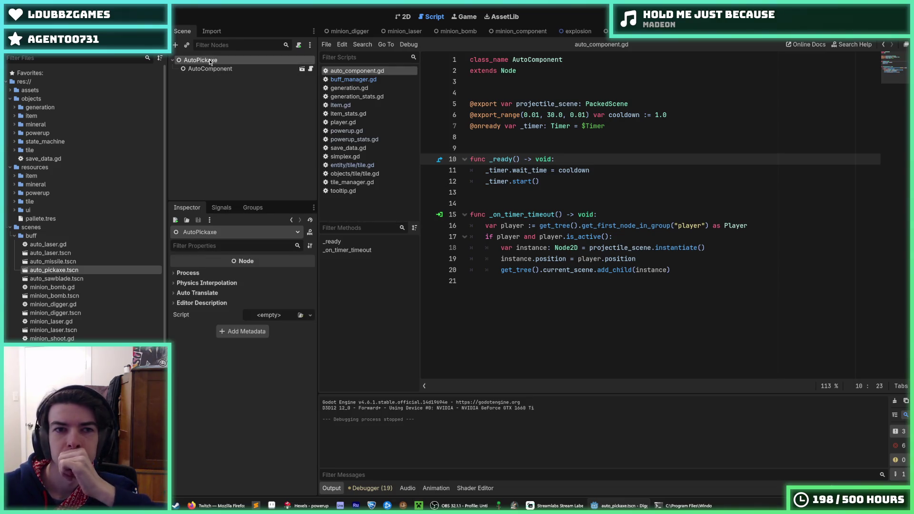
{"action": "left_click", "coordinate": [405, 17]}
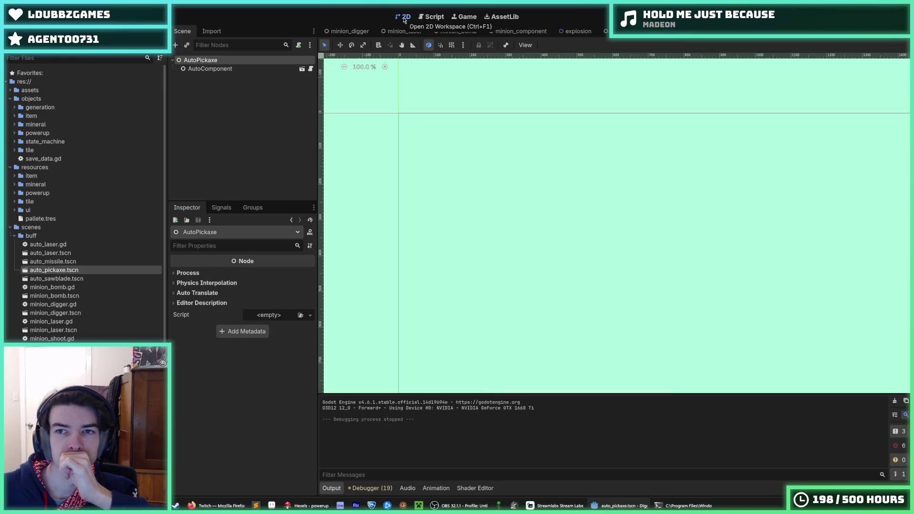
Return to the buff_manager scene's script, then reopen auto_pickaxe.tscn
{"action": "left_click", "coordinate": [716, 32]}
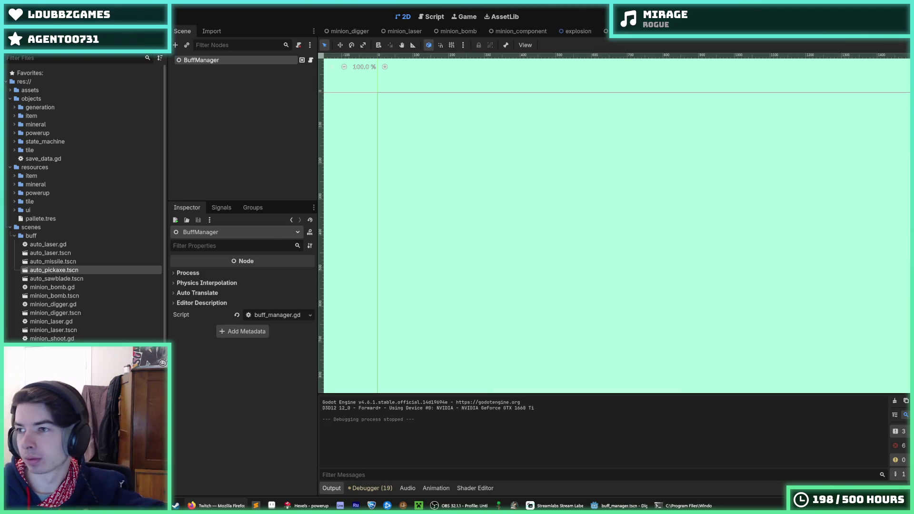
{"action": "left_click", "coordinate": [431, 17]}
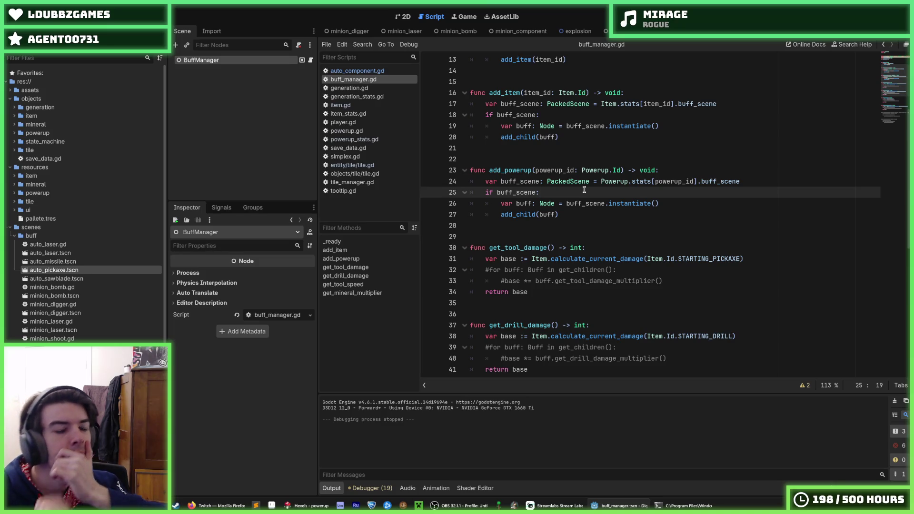
{"action": "double_click", "coordinate": [69, 274]}
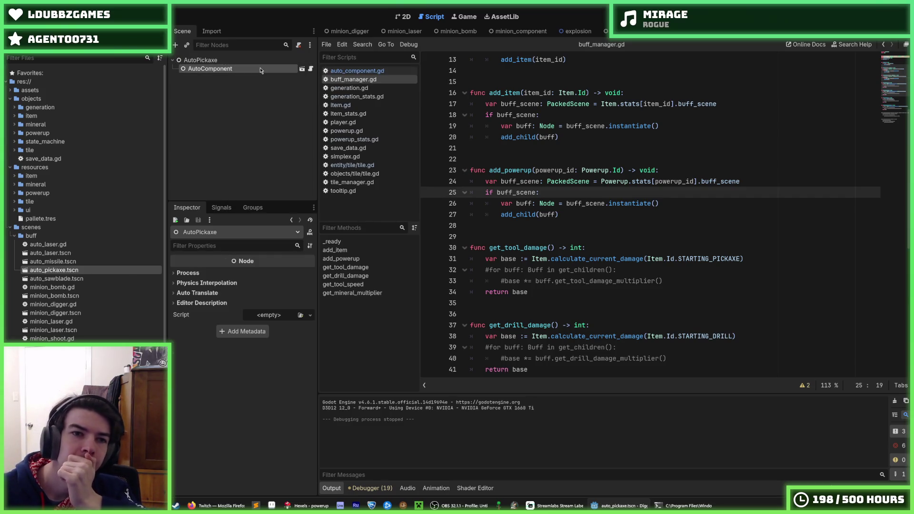
Open auto_component.gd from the AutoComponent node, then open the auto_laser scene
{"action": "left_click", "coordinate": [228, 69]}
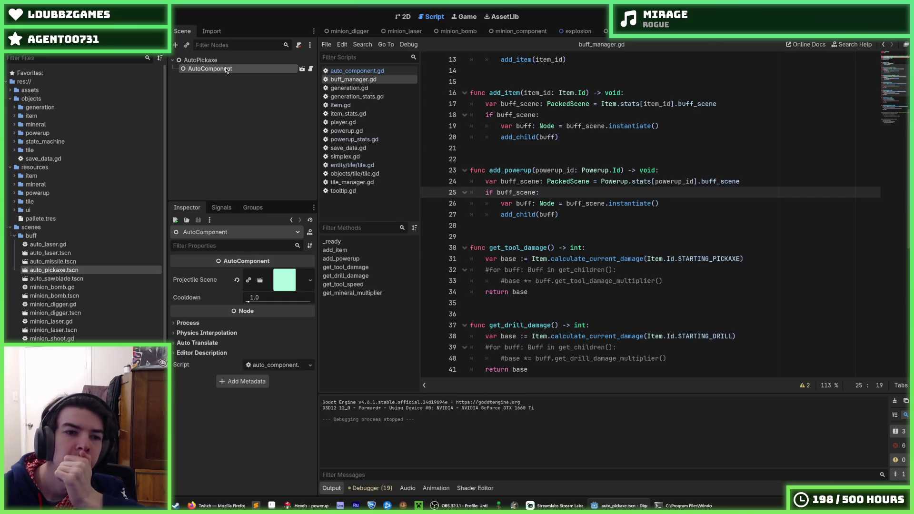
{"action": "left_click", "coordinate": [310, 69]}
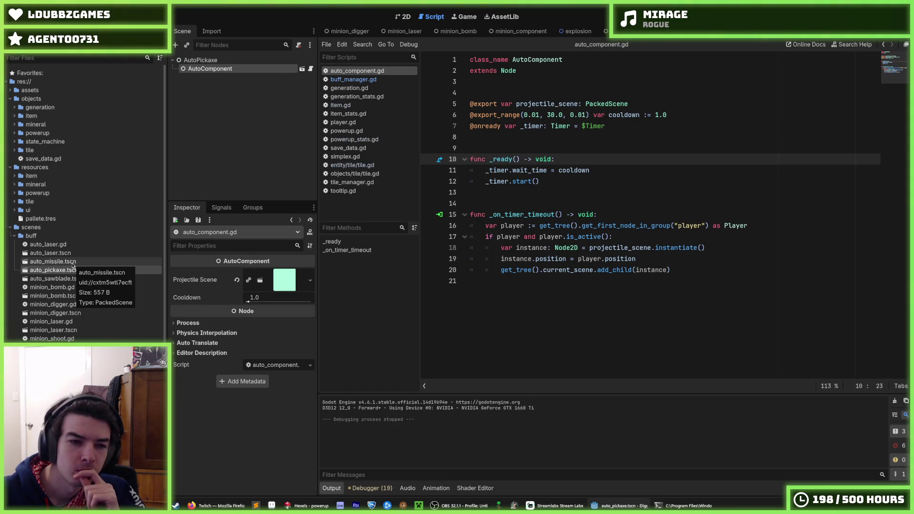
{"action": "double_click", "coordinate": [51, 253]}
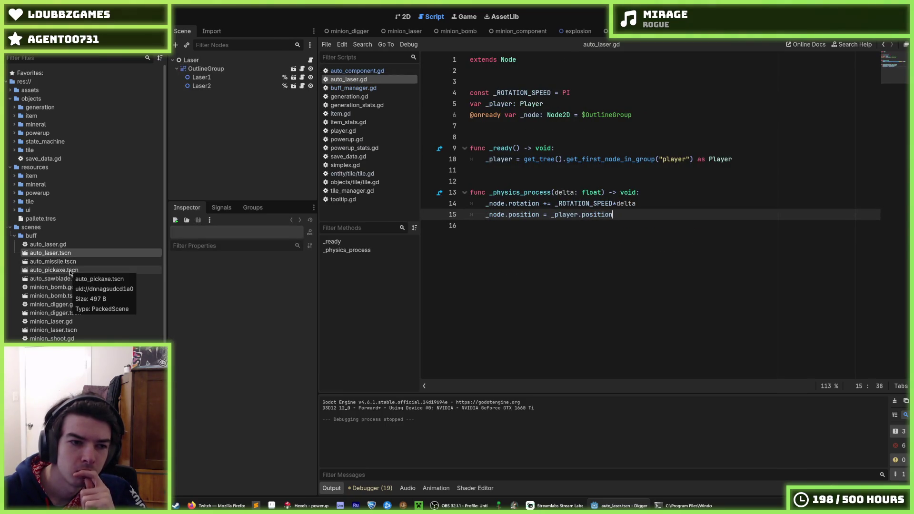
Reopen auto_pickaxe.tscn, return to the Godot editor, and open the minion_digger scene
{"action": "double_click", "coordinate": [69, 270]}
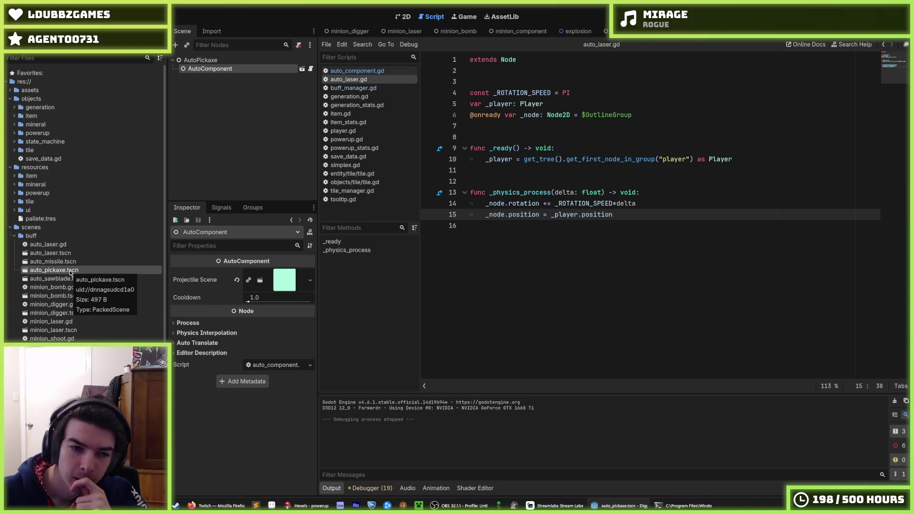
{"action": "left_click", "coordinate": [221, 208]}
{"action": "left_click", "coordinate": [186, 209]}
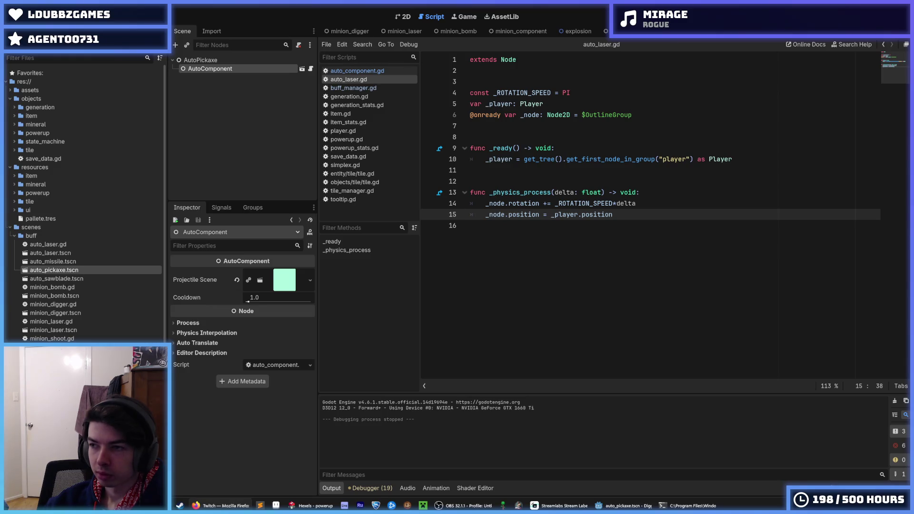
{"action": "left_click", "coordinate": [631, 212]}
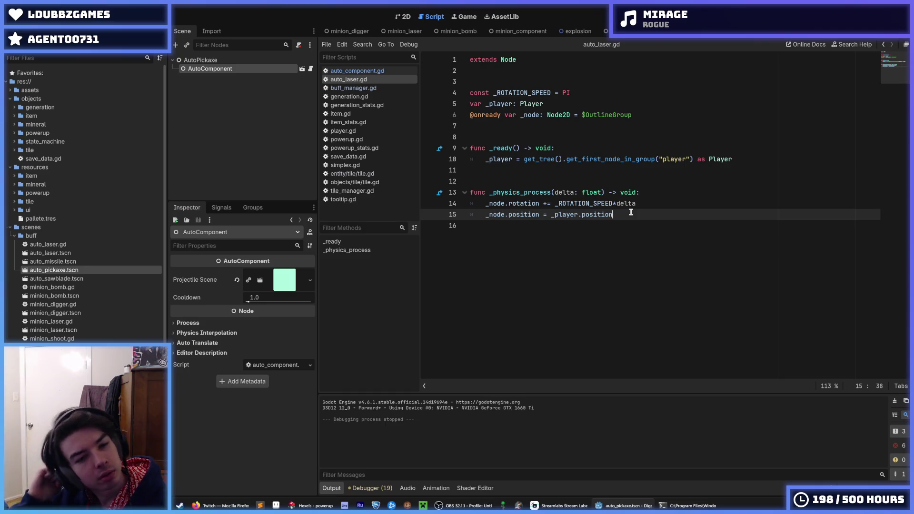
{"action": "double_click", "coordinate": [55, 313]}
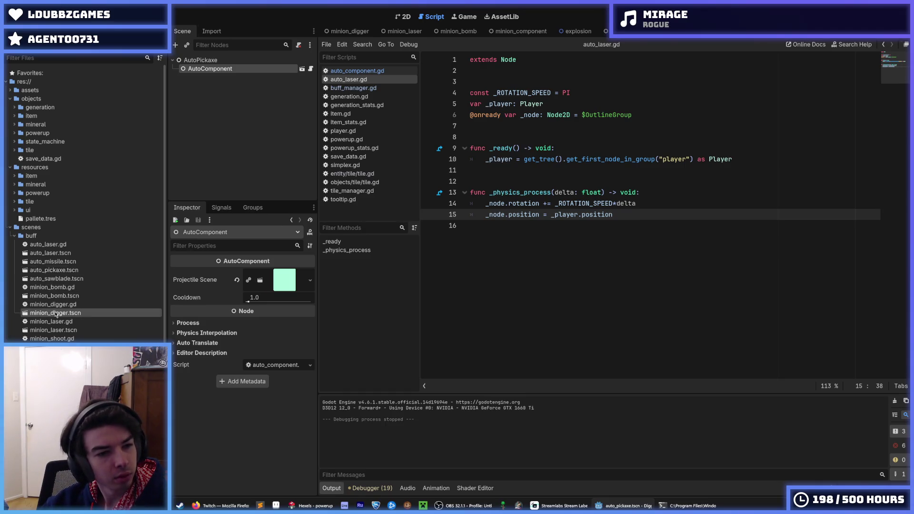
Inspect the MinionComponent and MinionDigger root nodes in the minion_digger scene
{"action": "left_click", "coordinate": [213, 69]}
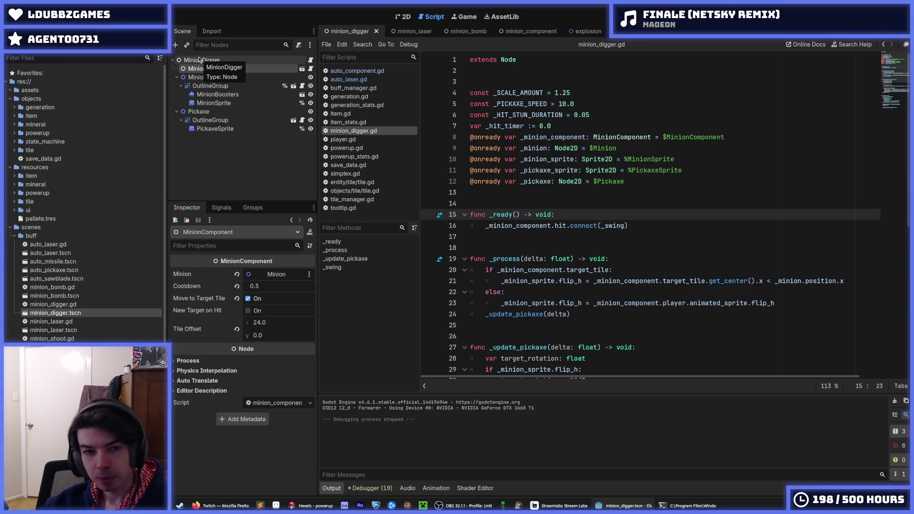
{"action": "left_click", "coordinate": [200, 60]}
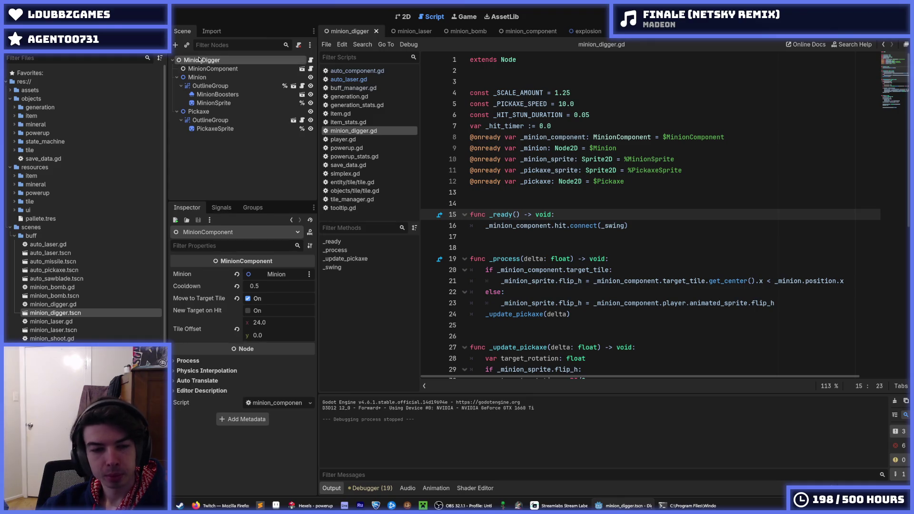
{"action": "left_click", "coordinate": [213, 69]}
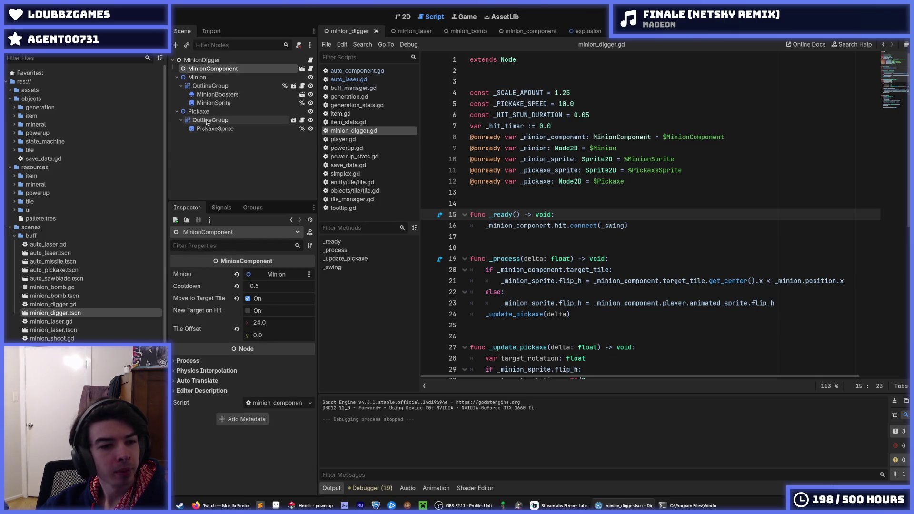
Open auto_missile.tscn, then auto_pickaxe.tscn's AutoComponent script at the end of line 5
{"action": "double_click", "coordinate": [69, 264]}
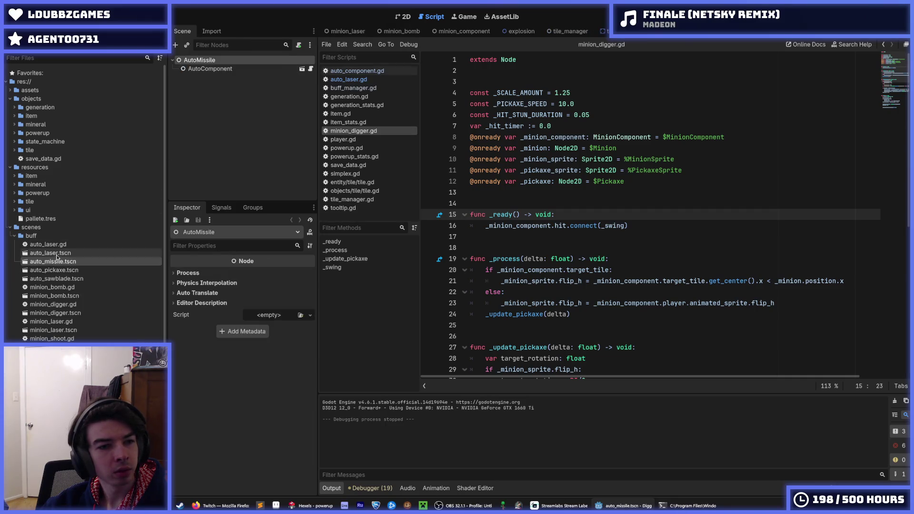
{"action": "double_click", "coordinate": [52, 270]}
{"action": "left_click", "coordinate": [243, 70]}
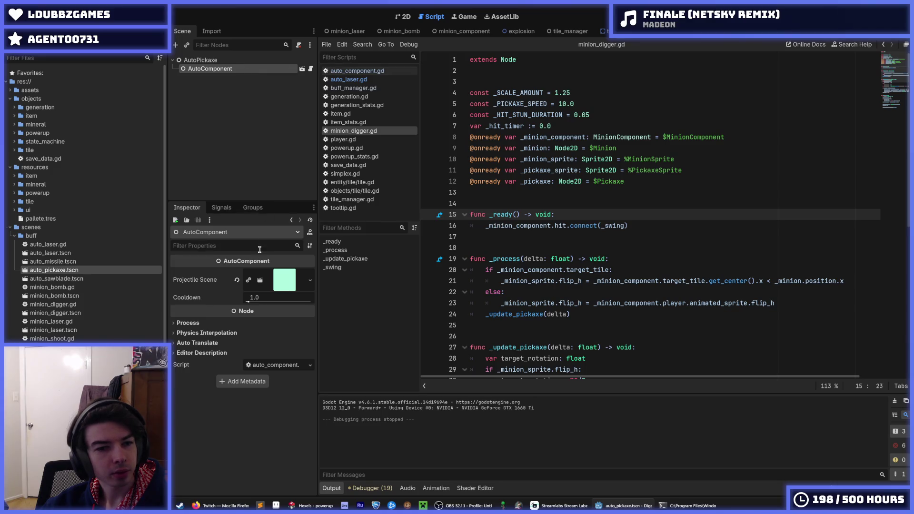
{"action": "left_click", "coordinate": [310, 69]}
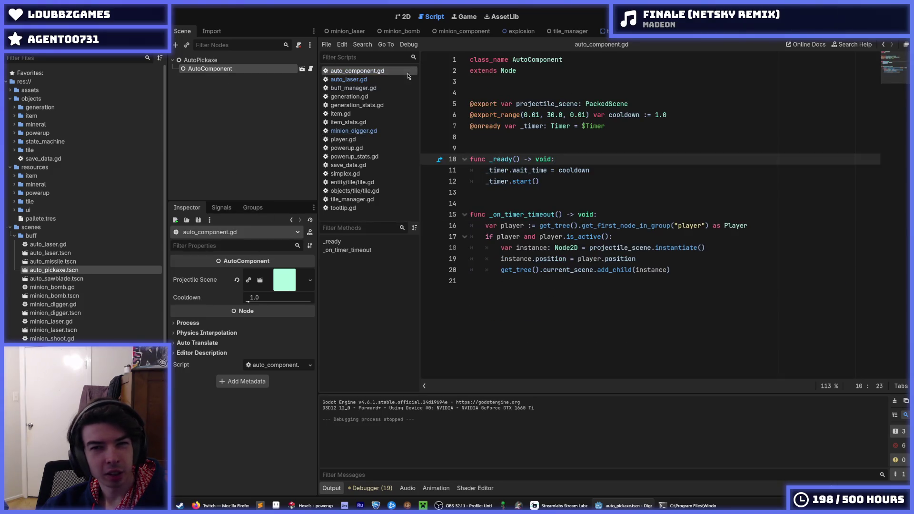
{"action": "left_click", "coordinate": [657, 103]}
{"action": "key", "text": "Return"}
{"action": "type", "text": "@export var"}
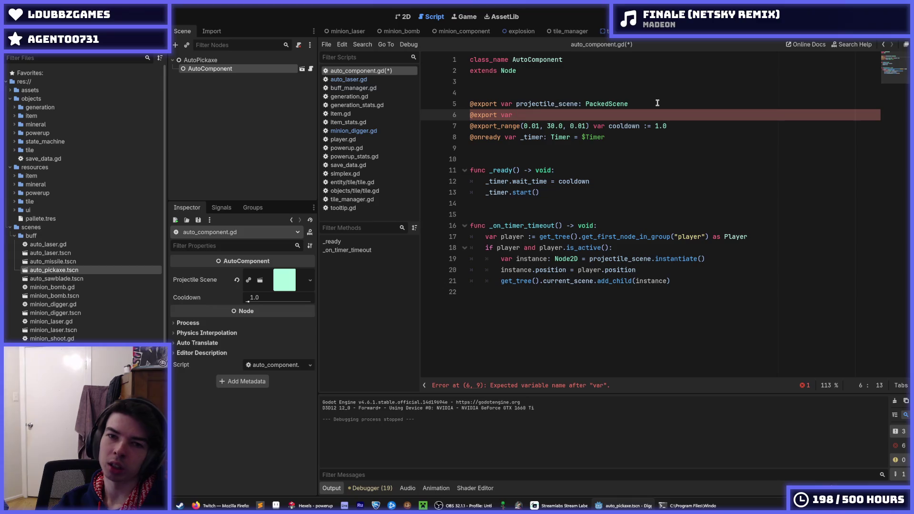
{"action": "type", "text": "item_id:"}
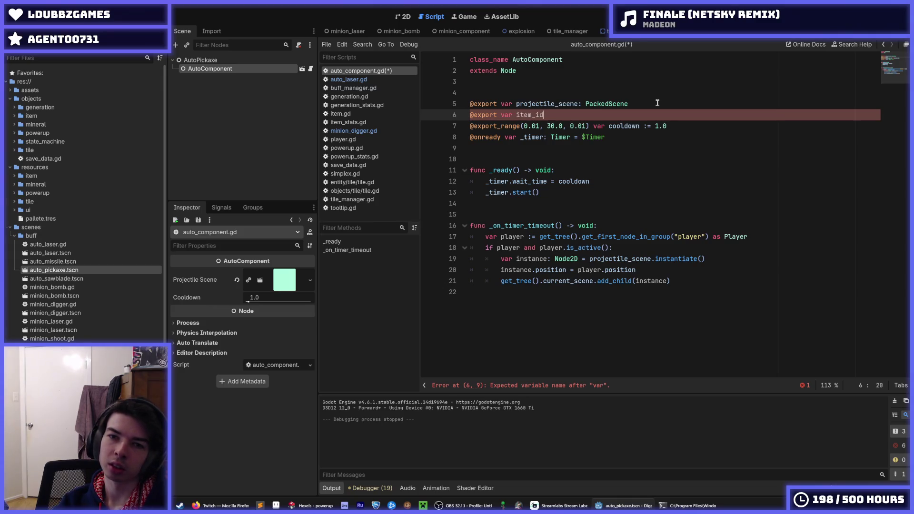
{"action": "type", "text": " Item.Id"}
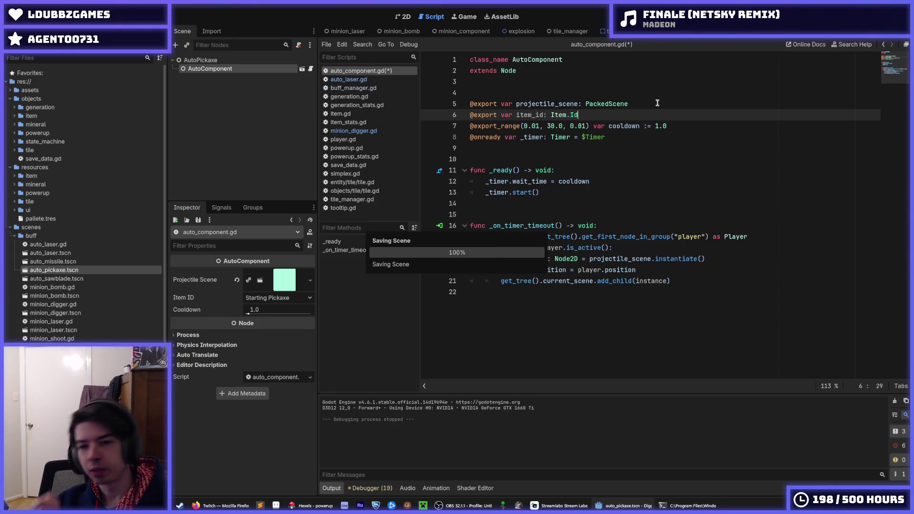
{"action": "key", "text": "ctrl+s"}
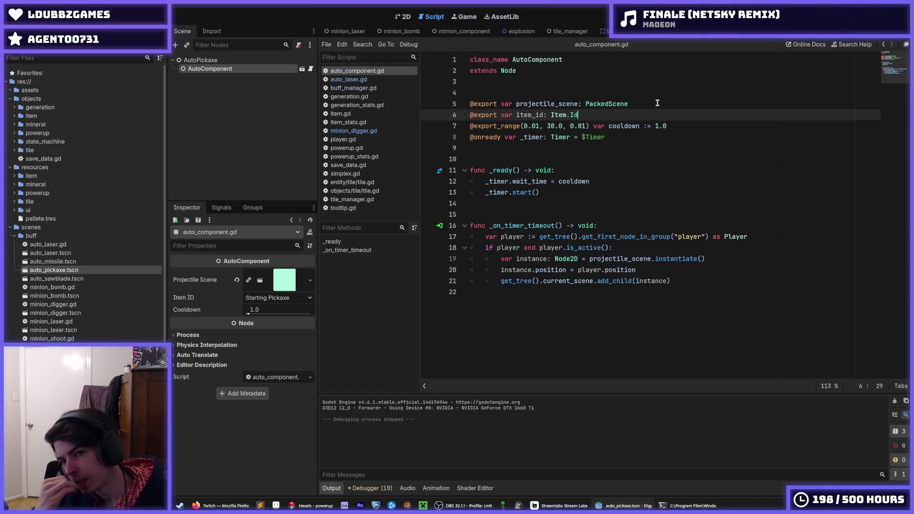
Make line 12 read the wait time from Item.stats[item_id].cooldown and save
{"action": "left_click", "coordinate": [558, 182]}
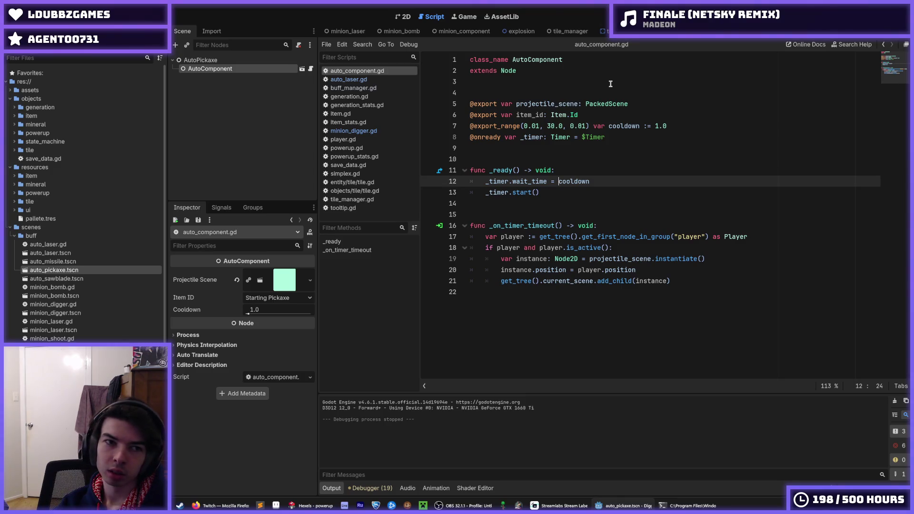
{"action": "type", "text": "Tile."}
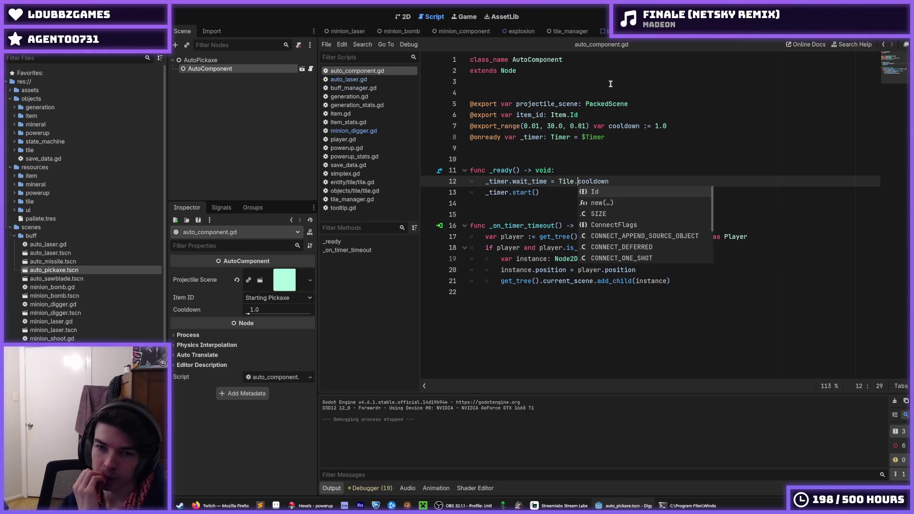
{"action": "key", "text": "BackSpace"}
{"action": "key", "text": "BackSpace"}
{"action": "key", "text": "BackSpace"}
{"action": "type", "text": "Item.s"}
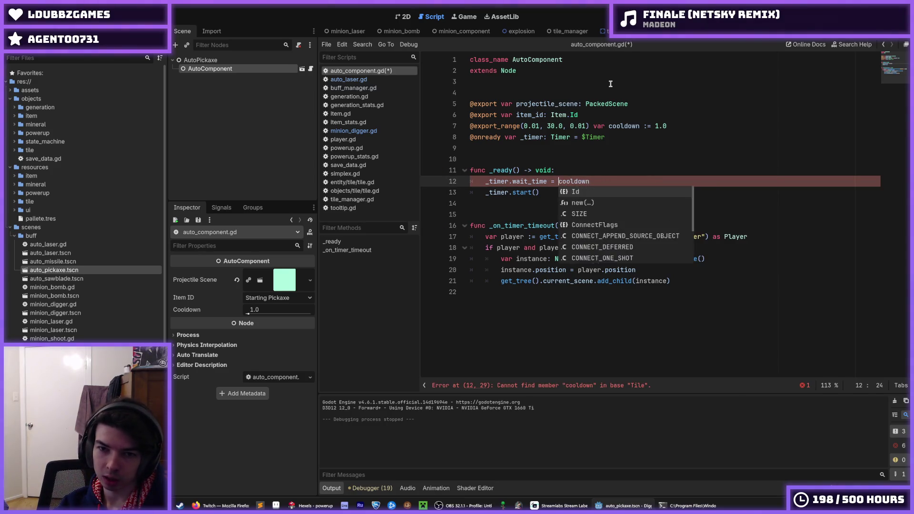
{"action": "type", "text": "tats."}
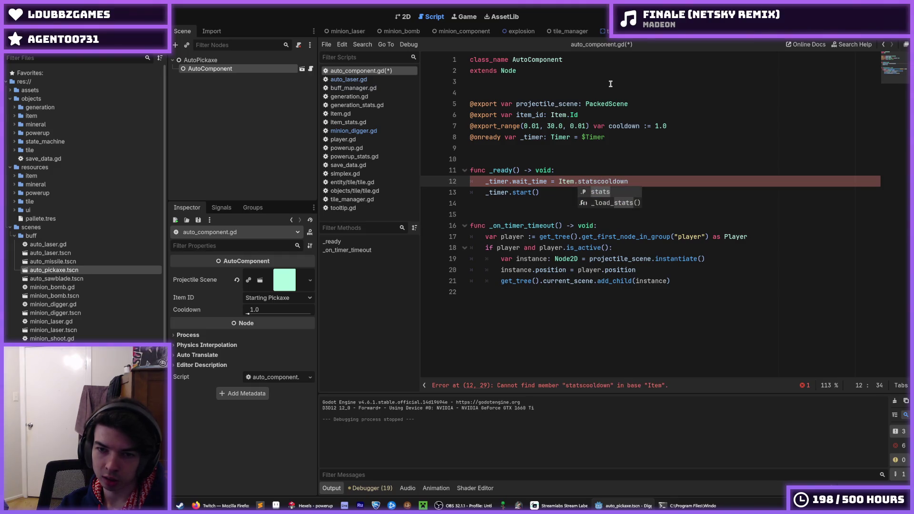
{"action": "key", "text": "BackSpace"}
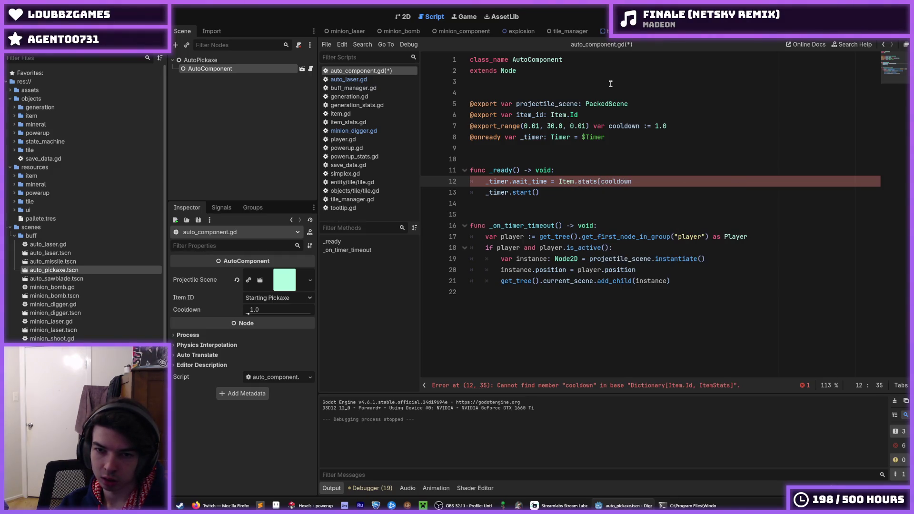
{"action": "type", "text": "["}
{"action": "type", "text": "item_id]"}
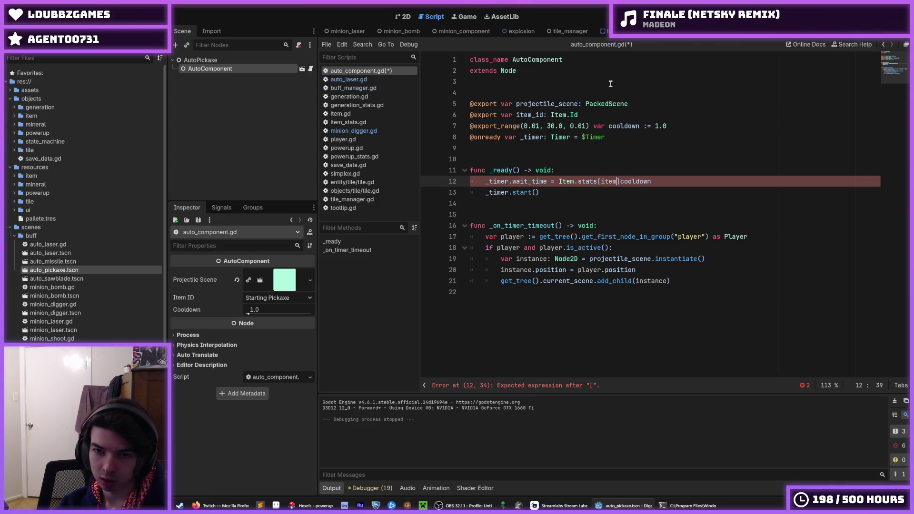
{"action": "type", "text": "."}
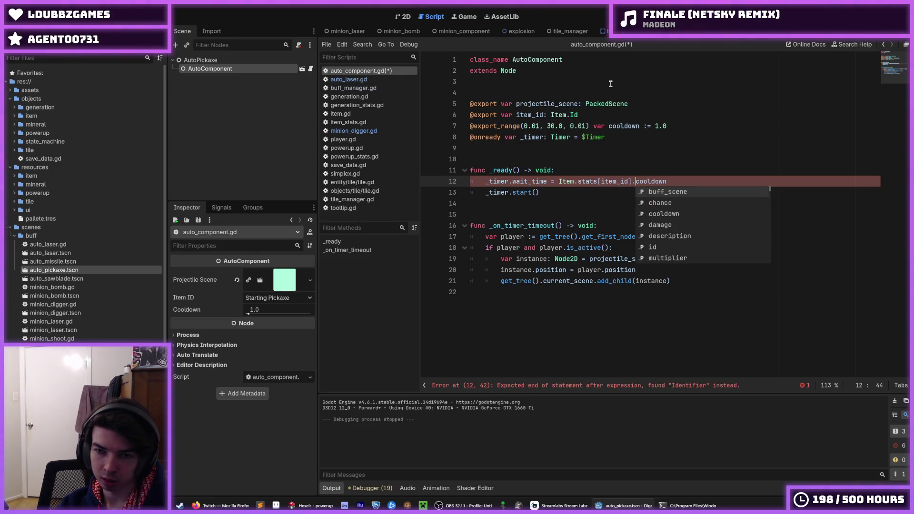
{"action": "key", "text": "End"}
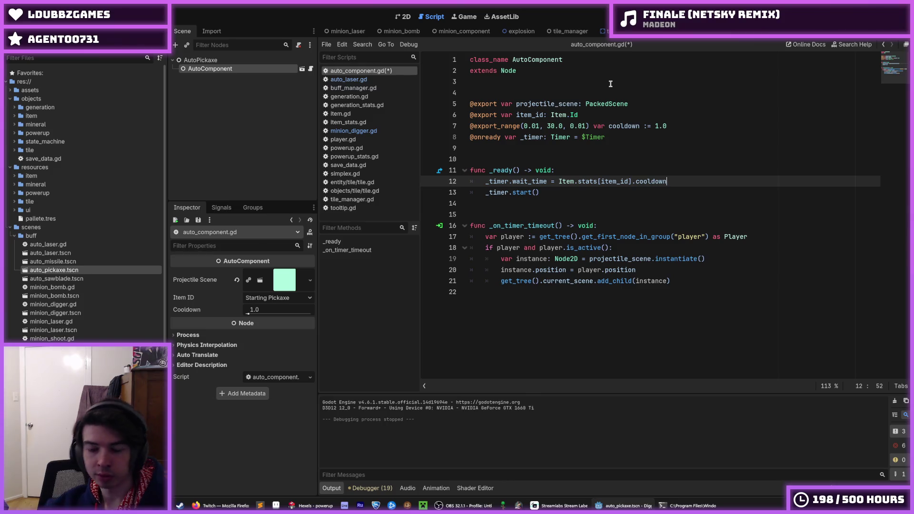
{"action": "key", "text": "ctrl+s"}
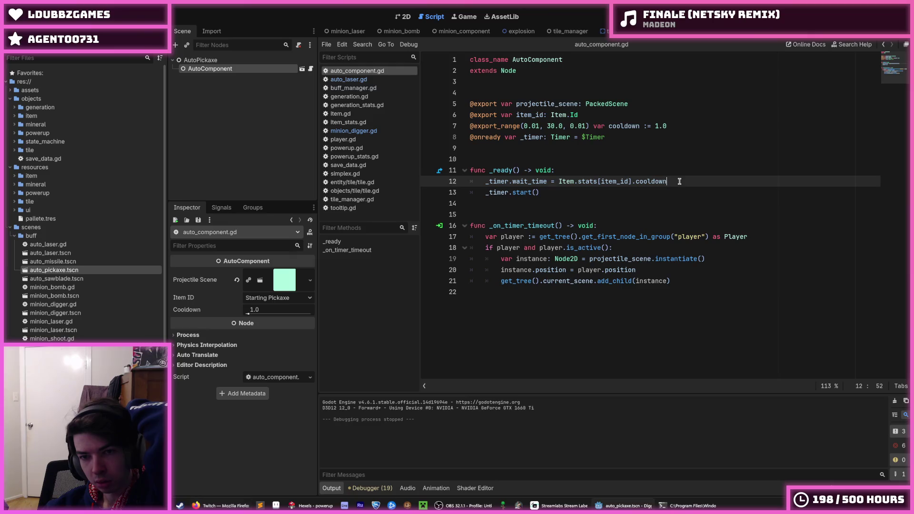
{"action": "left_click", "coordinate": [663, 172]}
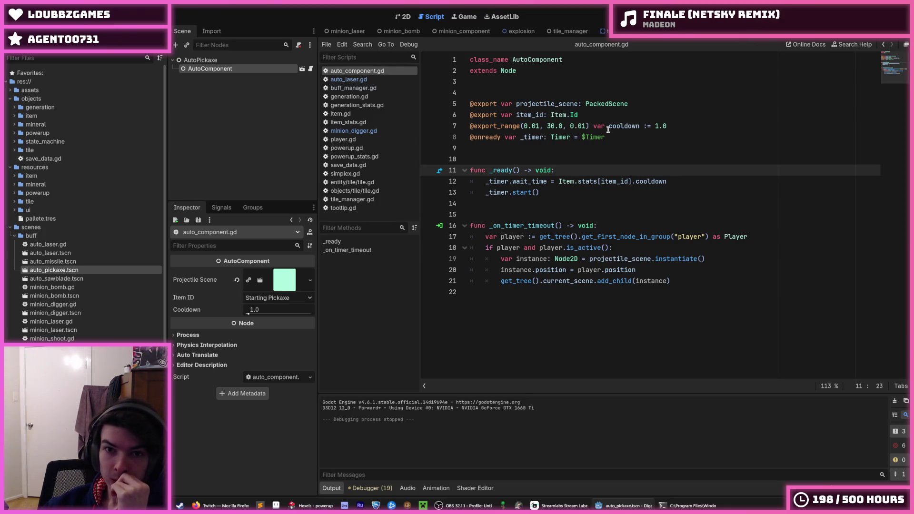
{"action": "left_click", "coordinate": [694, 124]}
{"action": "left_click_drag", "start_coordinate": [694, 125], "coordinate": [680, 116]}
{"action": "key", "text": "BackSpace"}
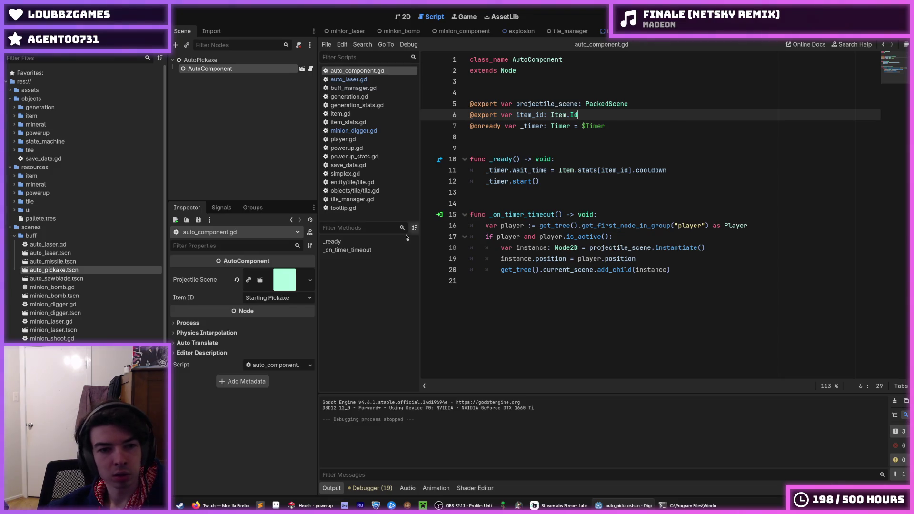
Set the AutoPickaxe scene's AutoComponent Item ID to Auto Pickaxe
{"action": "left_click", "coordinate": [272, 301]}
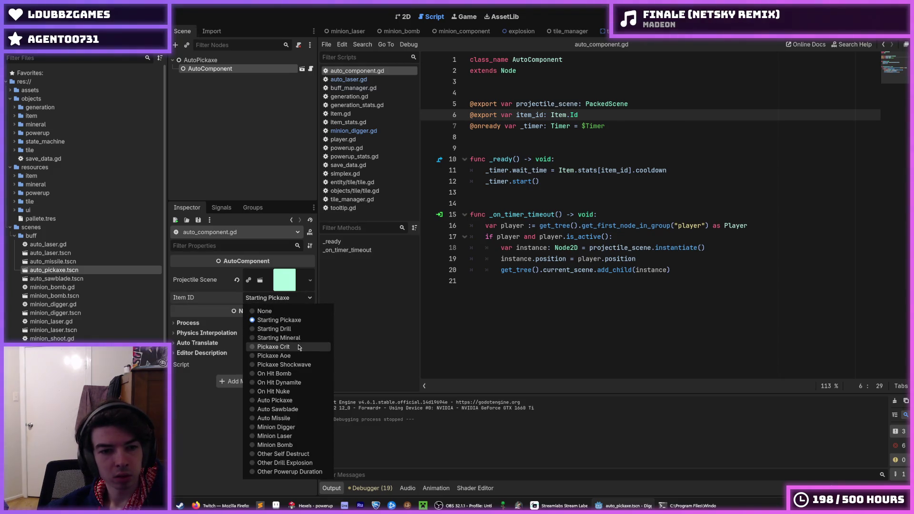
{"action": "left_click", "coordinate": [293, 400]}
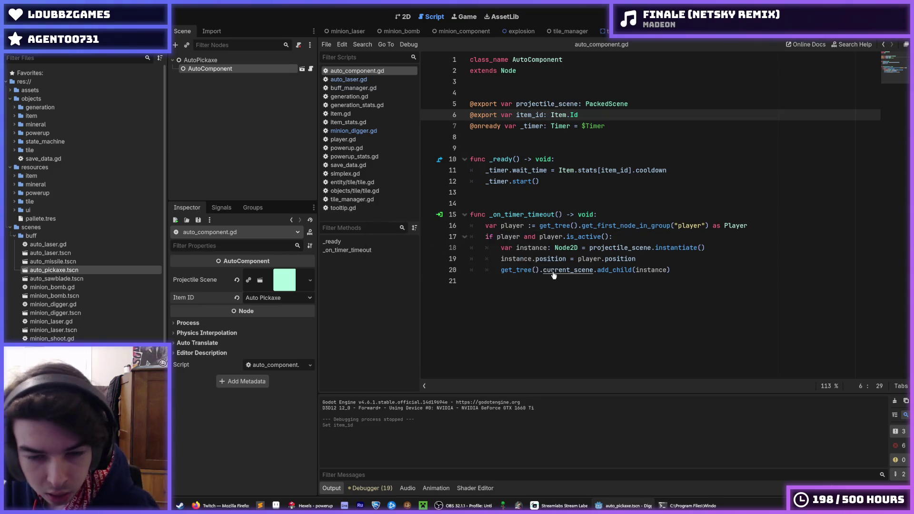
{"action": "left_click", "coordinate": [562, 181]}
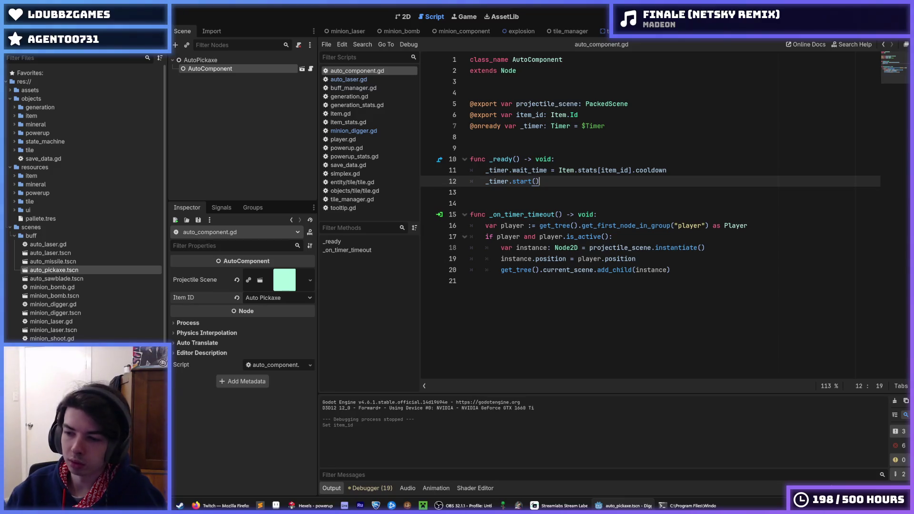
In auto_sawblade.tscn, set AutoComponent's Item ID to Auto Sawblade and save the scene
{"action": "double_click", "coordinate": [57, 279]}
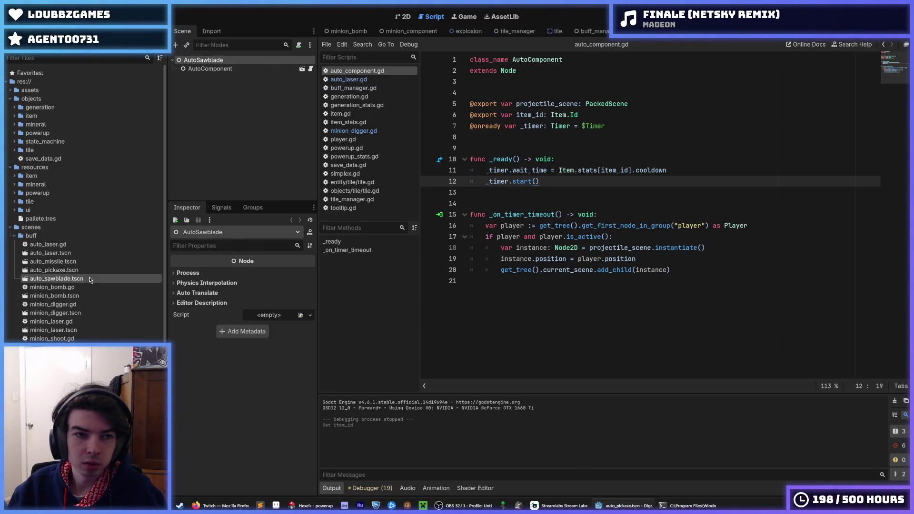
{"action": "left_click", "coordinate": [226, 71]}
{"action": "left_click", "coordinate": [277, 298]}
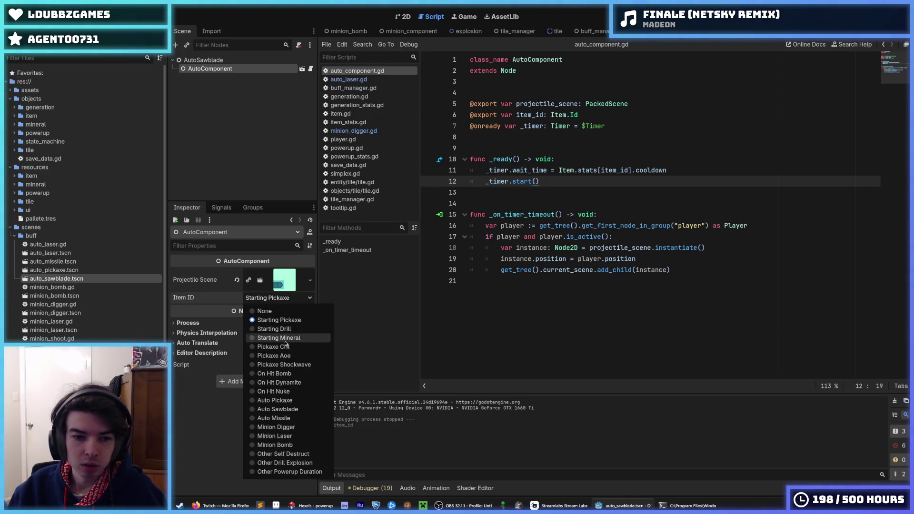
{"action": "left_click", "coordinate": [274, 418]}
{"action": "key", "text": "ctrl+s"}
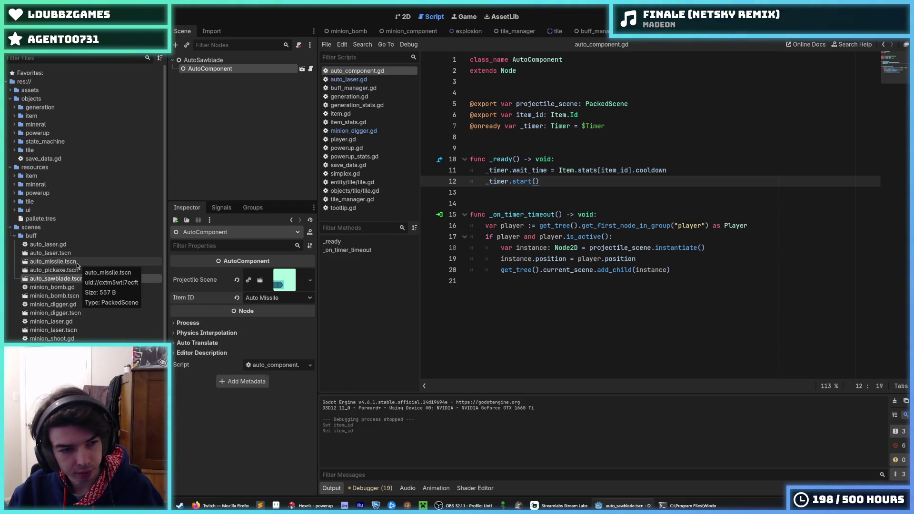
{"action": "left_click", "coordinate": [74, 262]}
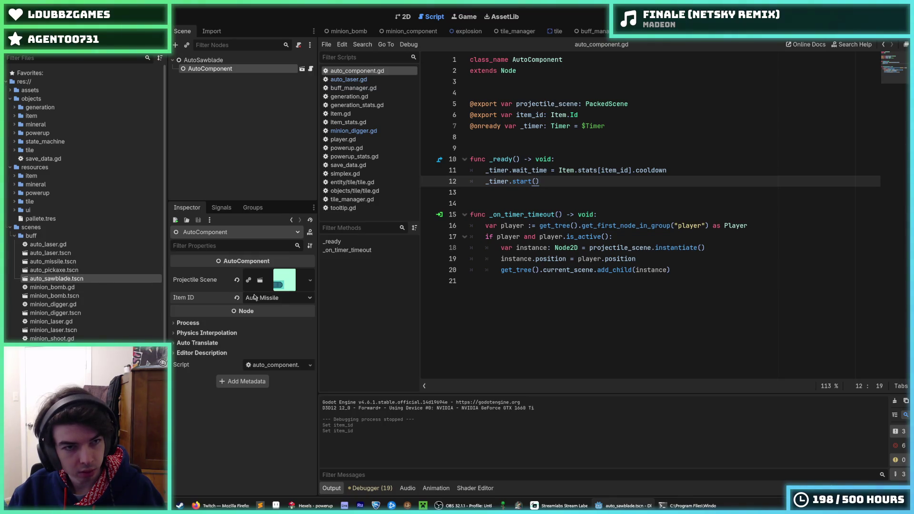
{"action": "left_click", "coordinate": [271, 299]}
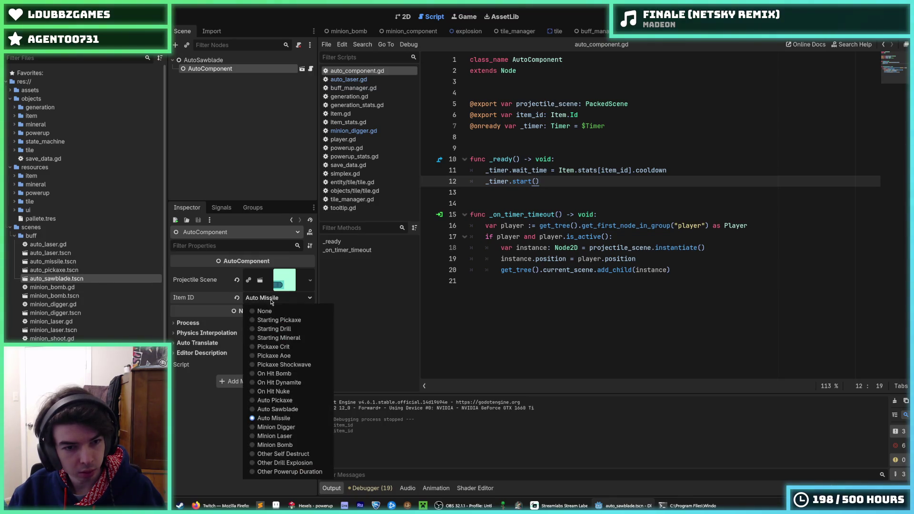
{"action": "left_click", "coordinate": [277, 409]}
{"action": "key", "text": "ctrl+s"}
In the AutoMissile scene, set AutoComponent's Item ID to Auto Missile and save
{"action": "key", "text": "ctrl+Tab"}
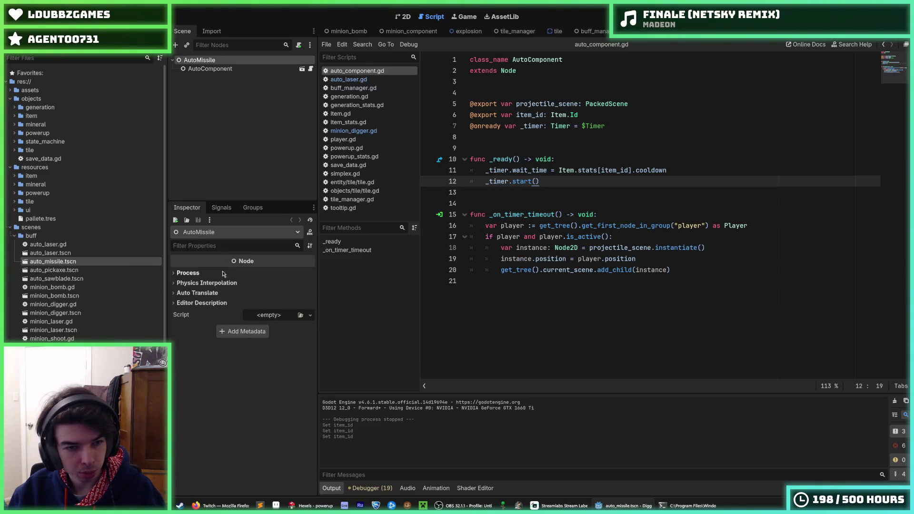
{"action": "left_click", "coordinate": [210, 69]}
{"action": "left_click", "coordinate": [281, 298]}
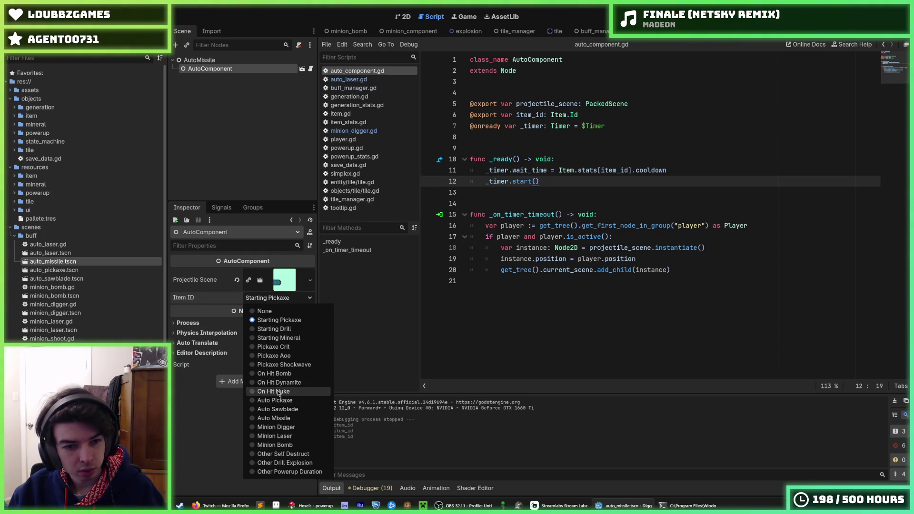
{"action": "left_click", "coordinate": [281, 418]}
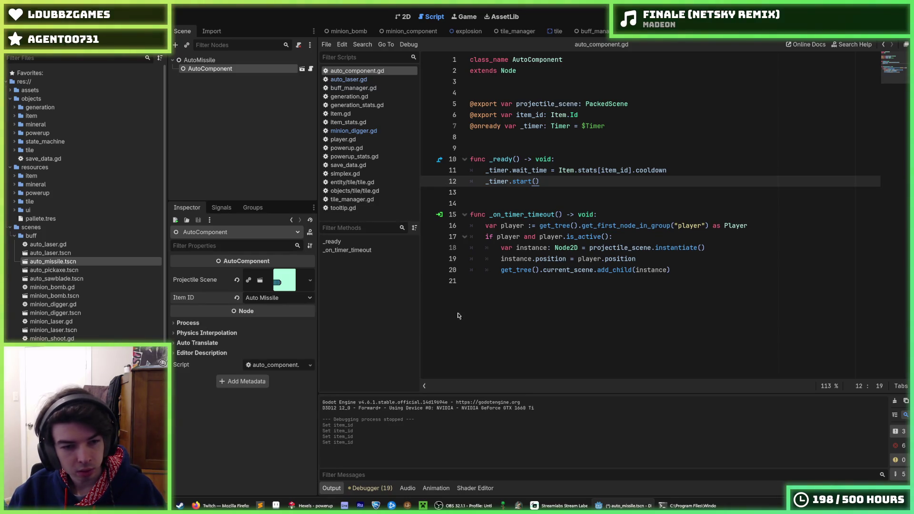
{"action": "left_click", "coordinate": [606, 302]}
{"action": "key", "text": "ctrl+s"}
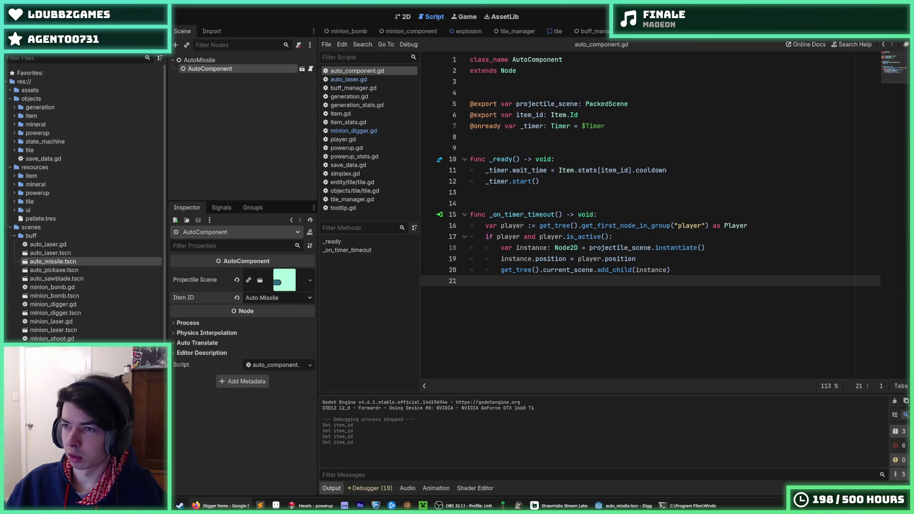
{"action": "left_click", "coordinate": [632, 129]}
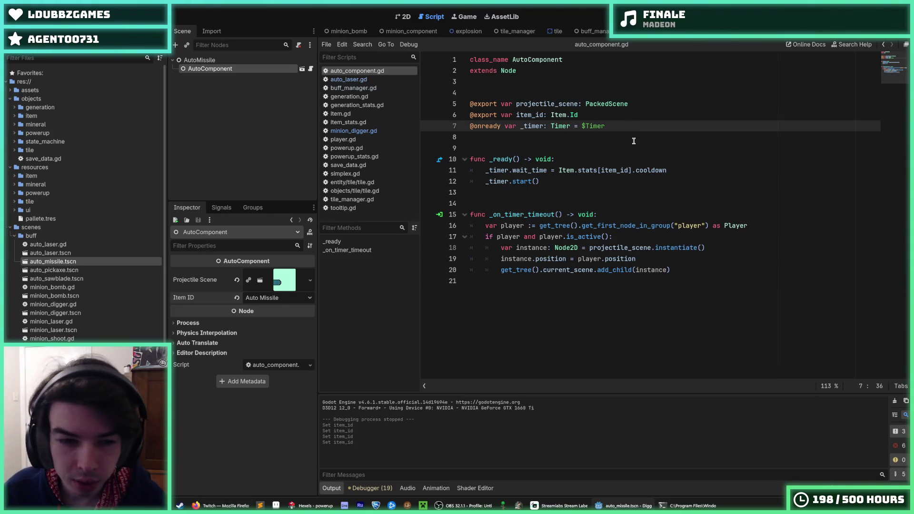
{"action": "left_click", "coordinate": [670, 135]}
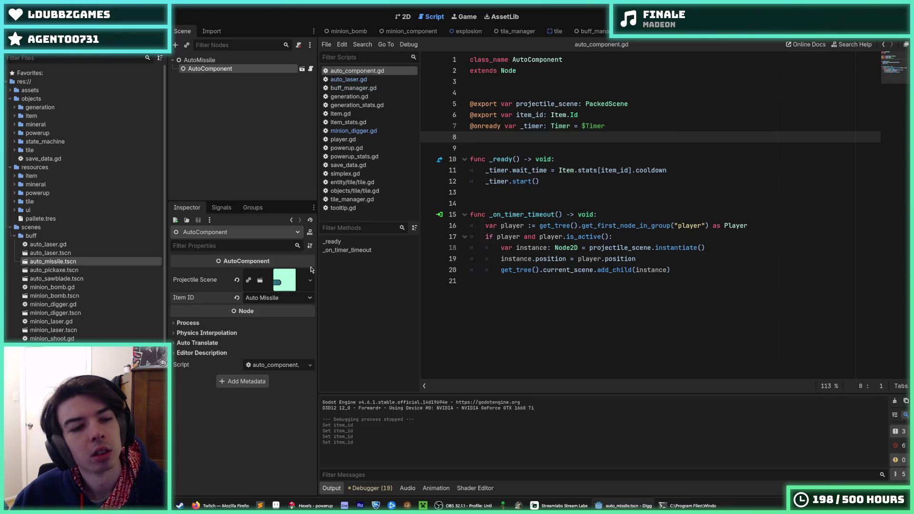
{"action": "left_click", "coordinate": [57, 253]}
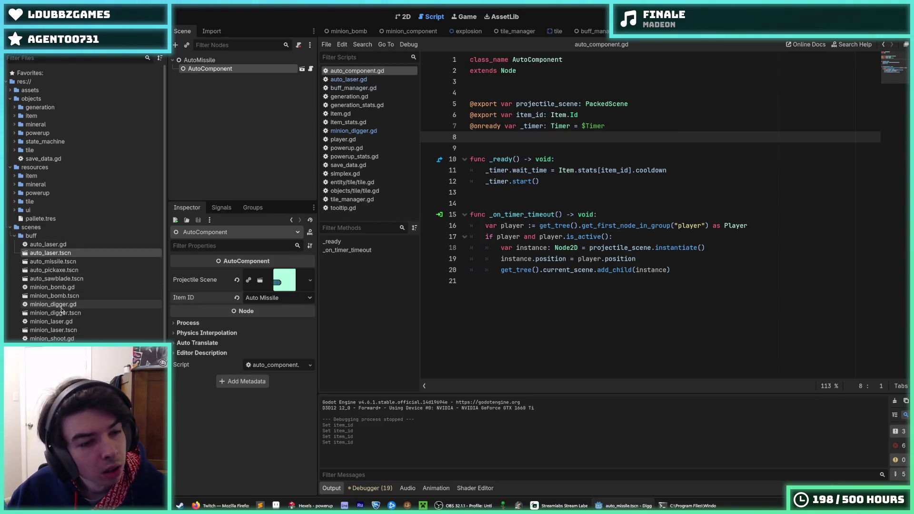
{"action": "left_click", "coordinate": [61, 306]}
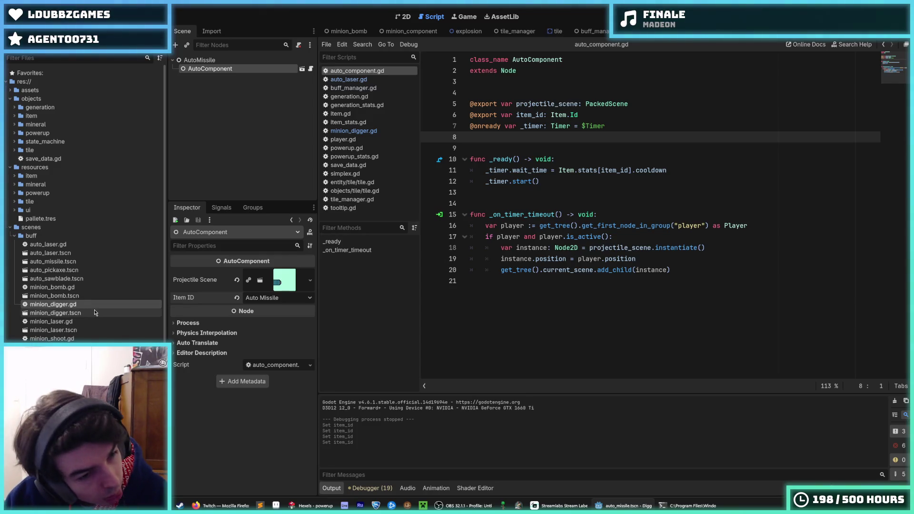
{"action": "double_click", "coordinate": [90, 312]}
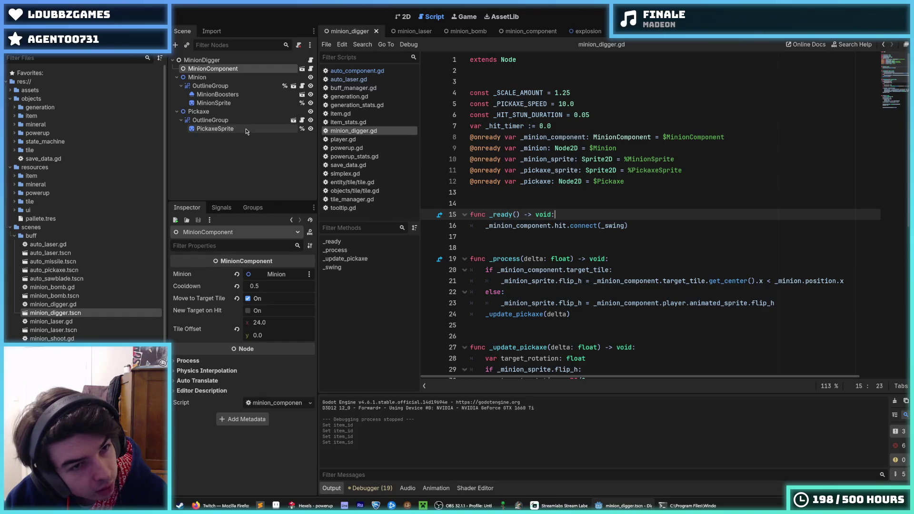
Inspect the Pickaxe node and the Minion node's type and properties in the MinionDigger scene
{"action": "left_click", "coordinate": [224, 112]}
{"action": "left_click", "coordinate": [196, 78]}
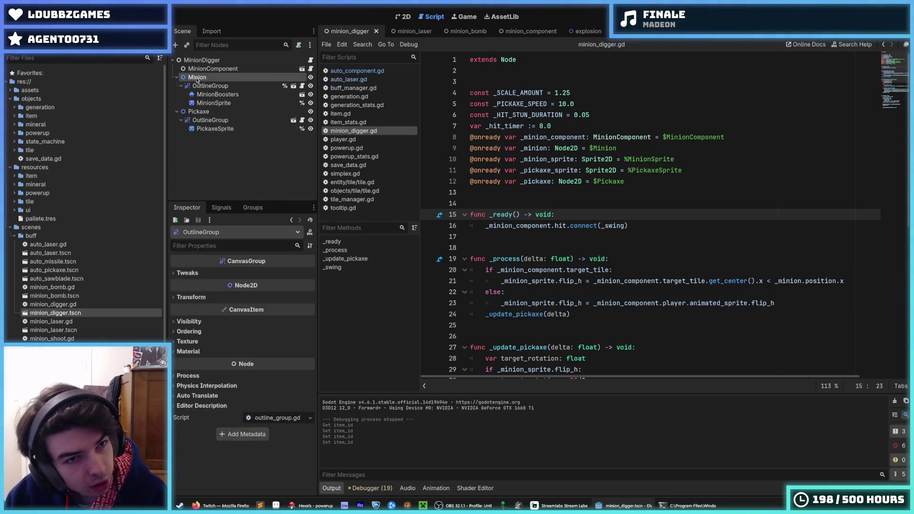
{"action": "left_click", "coordinate": [198, 61]}
{"action": "left_click", "coordinate": [200, 78]}
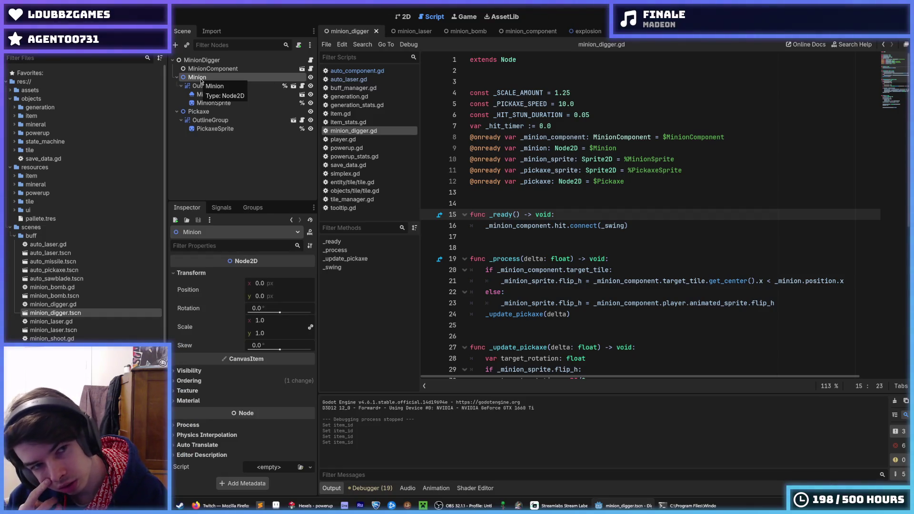
Review MinionComponent's Cooldown setting and the MinionDigger root node's script
{"action": "left_click", "coordinate": [205, 70]}
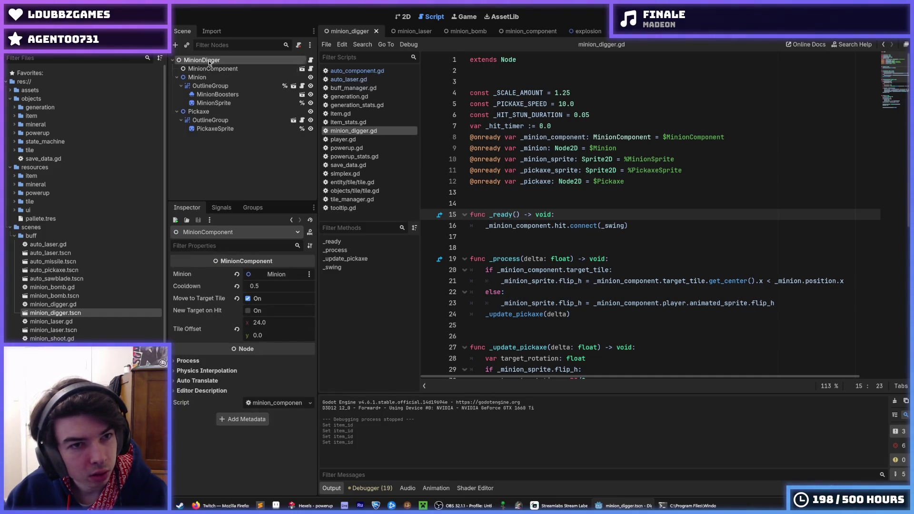
{"action": "left_click", "coordinate": [203, 61]}
{"action": "left_click", "coordinate": [205, 69]}
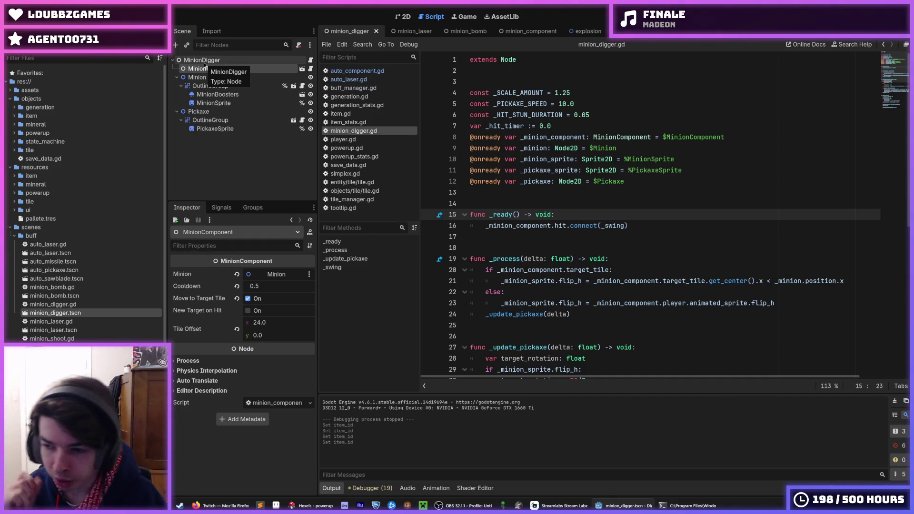
{"action": "left_click", "coordinate": [204, 63]}
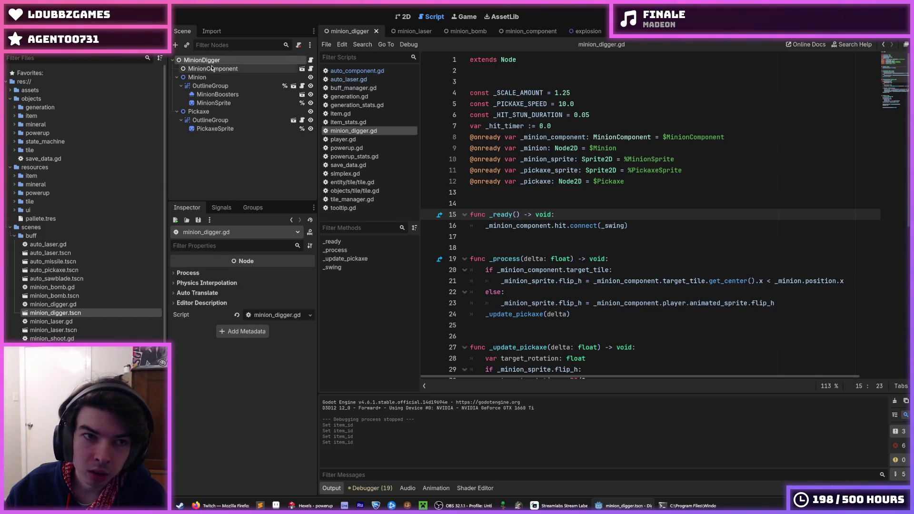
View the MinionDigger root node, then select auto_laser.gd in the FileSystem dock
{"action": "left_click", "coordinate": [240, 69]}
{"action": "left_click", "coordinate": [213, 63]}
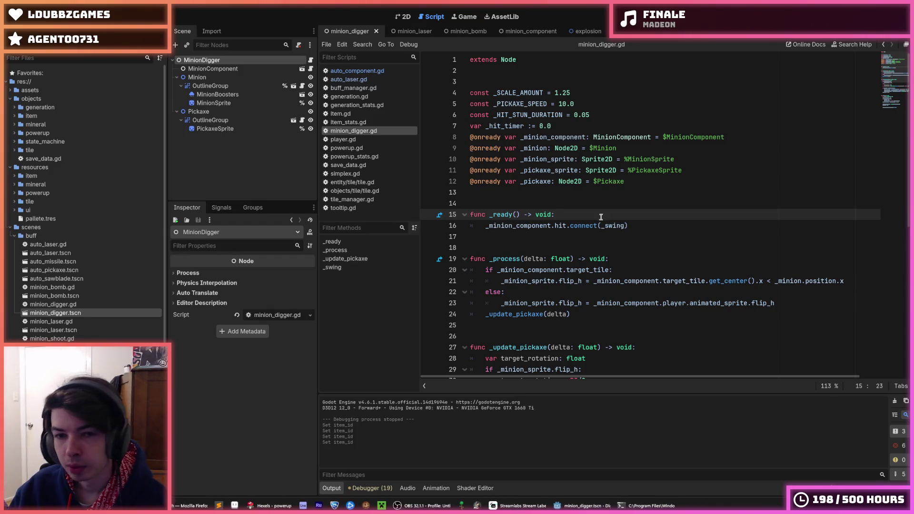
{"action": "mouse_move", "coordinate": [474, 170]}
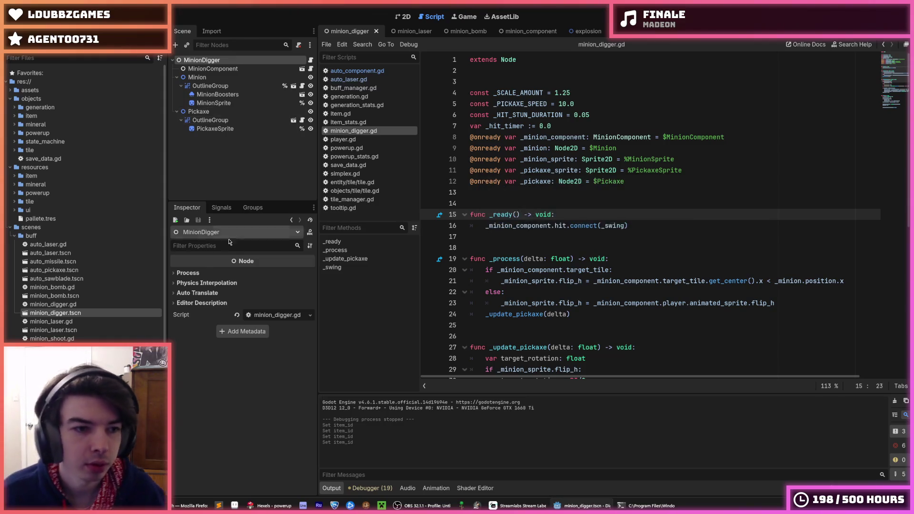
{"action": "left_click", "coordinate": [65, 245]}
{"action": "double_click", "coordinate": [64, 245]}
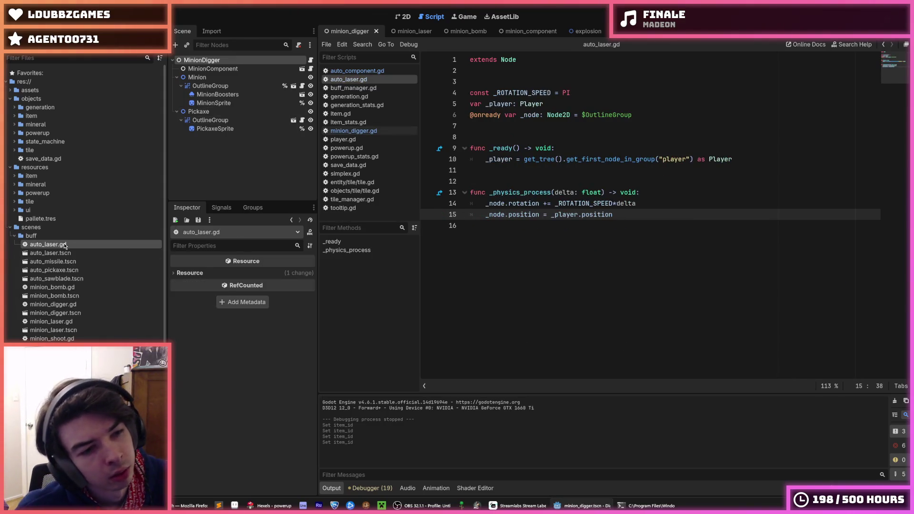
{"action": "scroll", "coordinate": [76, 262], "scroll_direction": "down", "scroll_amount": 1}
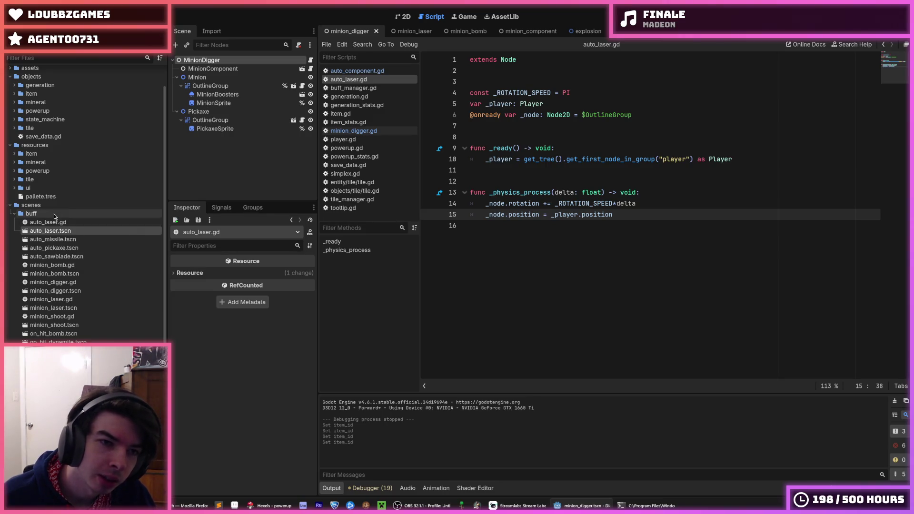
{"action": "left_click", "coordinate": [214, 128]}
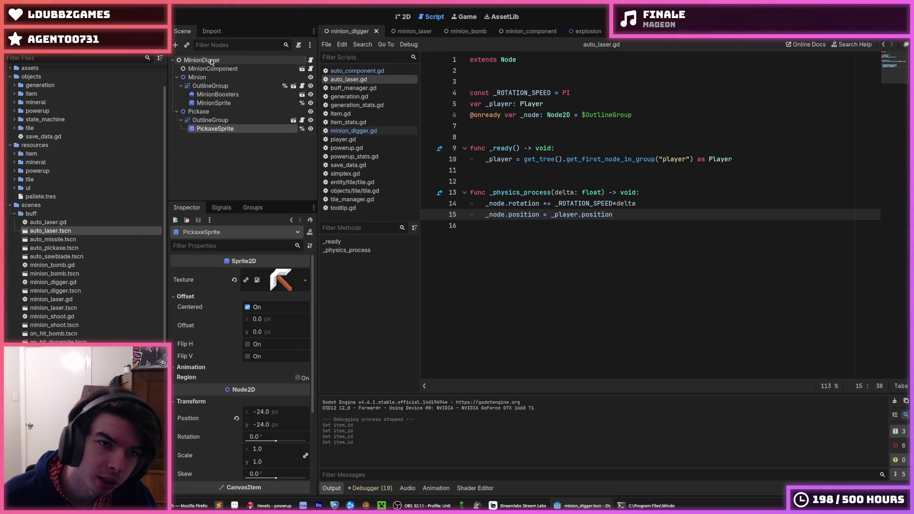
{"action": "left_click", "coordinate": [213, 68]}
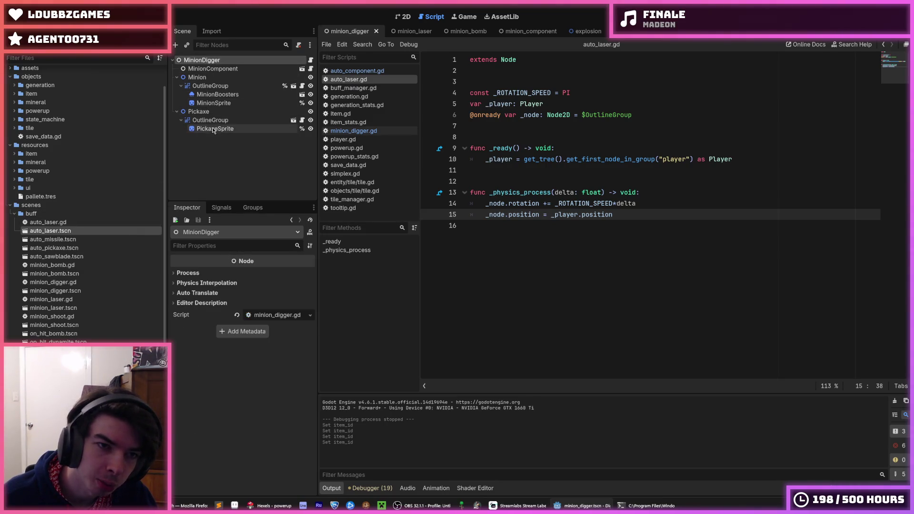
{"action": "left_click", "coordinate": [218, 60]}
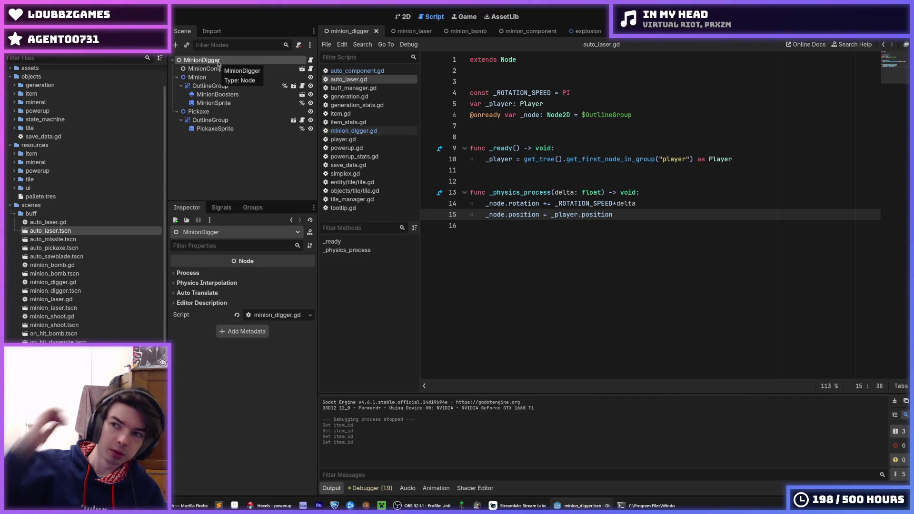
{"action": "left_click", "coordinate": [68, 228]}
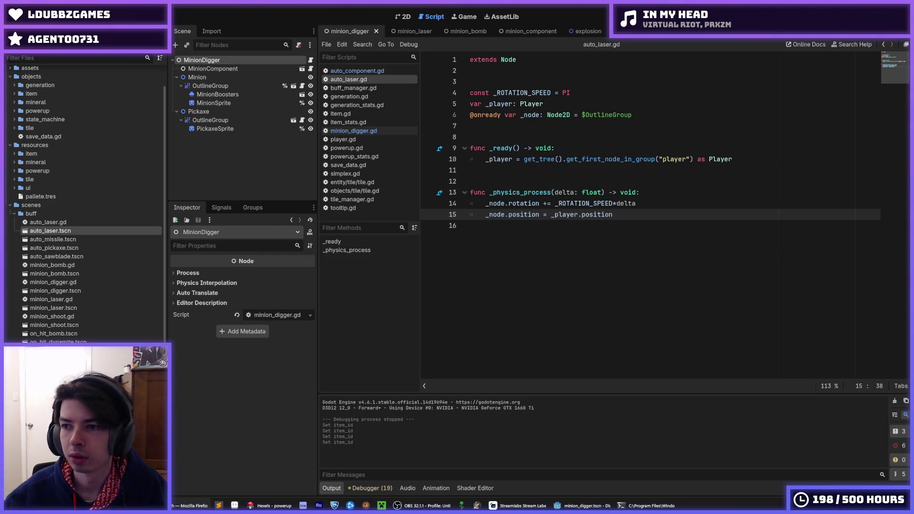
{"action": "left_click", "coordinate": [640, 203]}
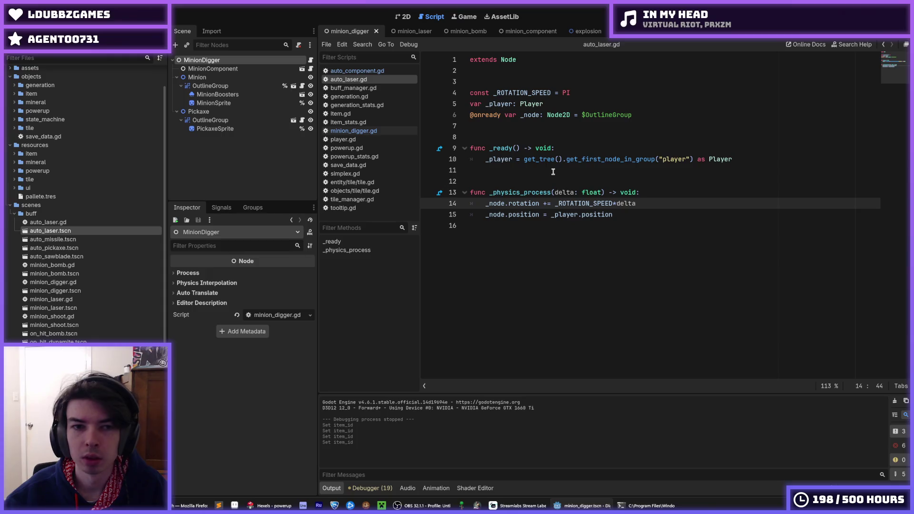
{"action": "left_click", "coordinate": [53, 222]}
{"action": "left_click", "coordinate": [56, 230]}
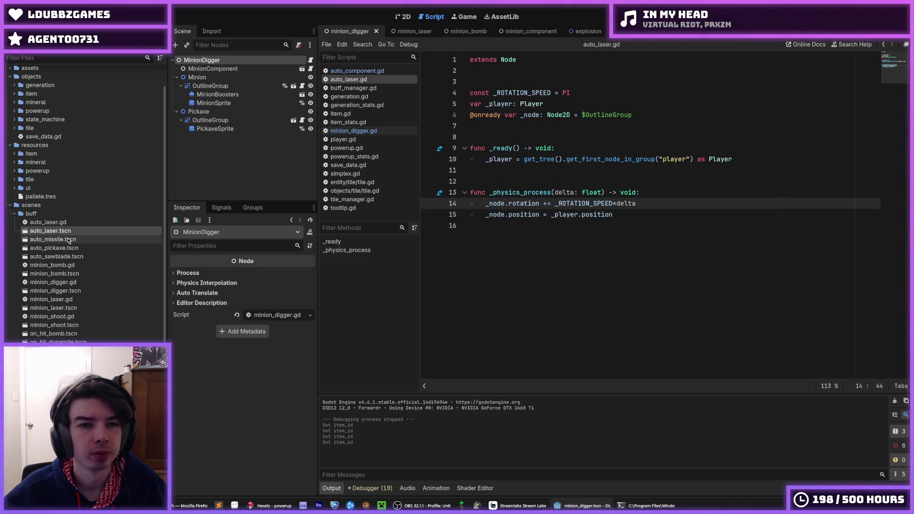
{"action": "double_click", "coordinate": [87, 336]}
Reopen minion_digger.tscn and review its OnHitComponent, MinionComponent, root node and files
{"action": "left_click", "coordinate": [221, 70]}
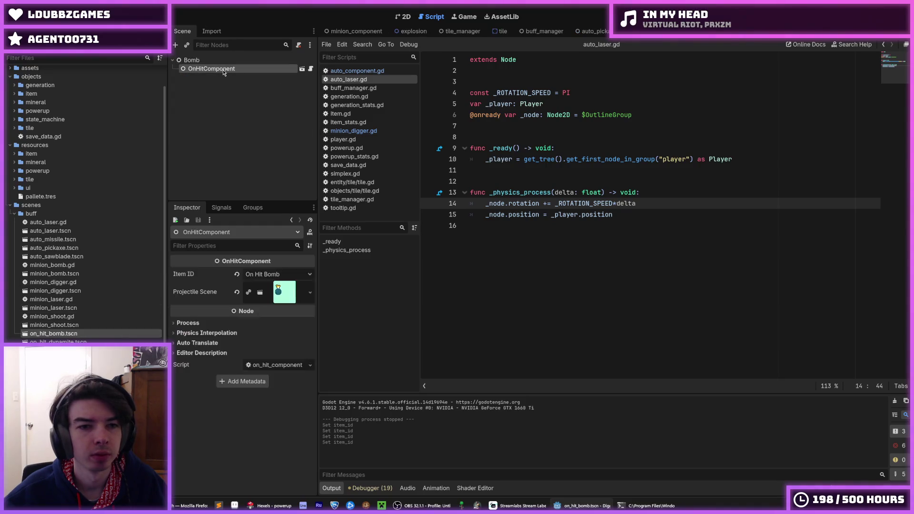
{"action": "double_click", "coordinate": [55, 290]}
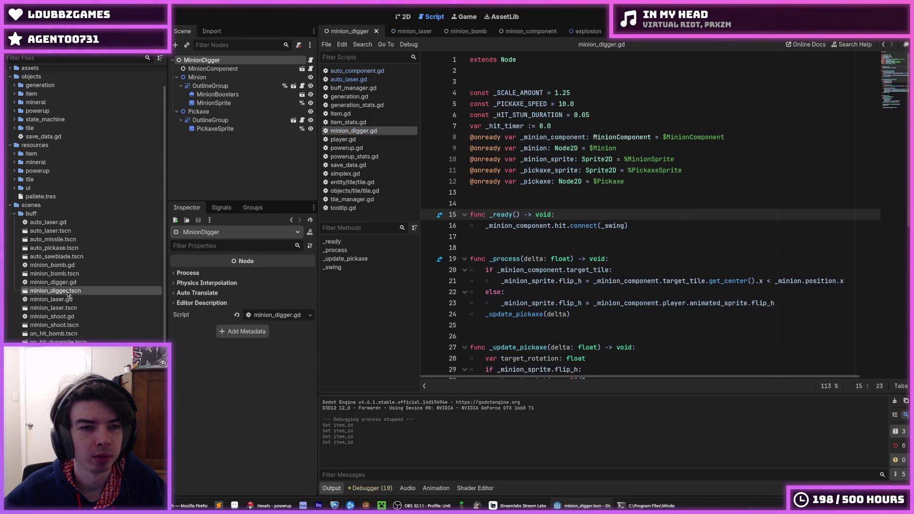
{"action": "left_click", "coordinate": [200, 70]}
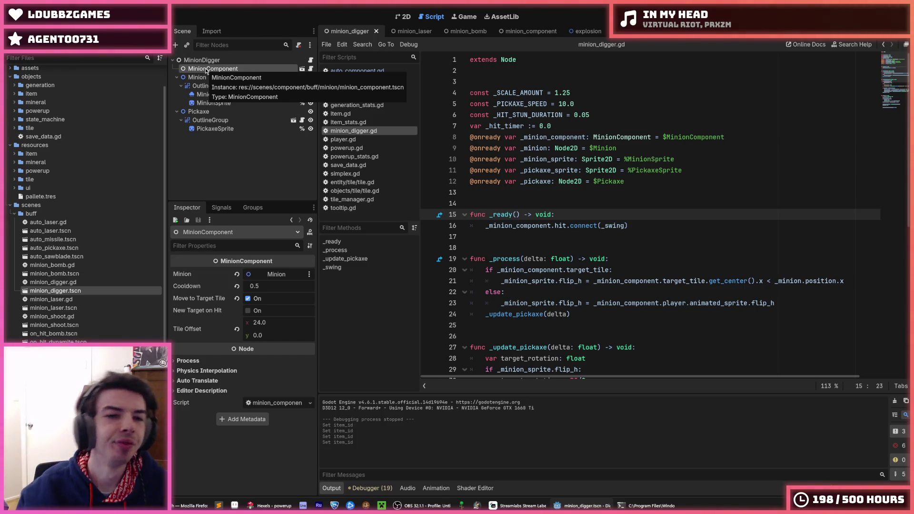
{"action": "left_click", "coordinate": [209, 61]}
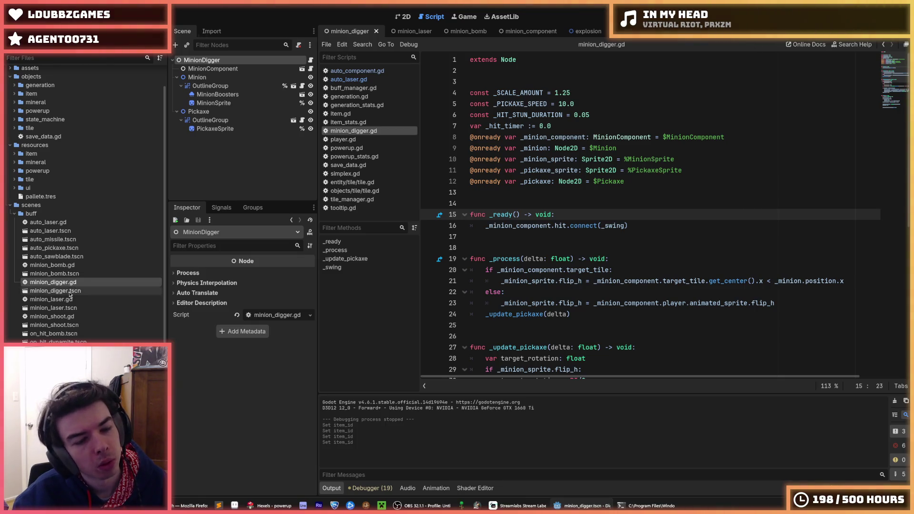
{"action": "left_click", "coordinate": [67, 284]}
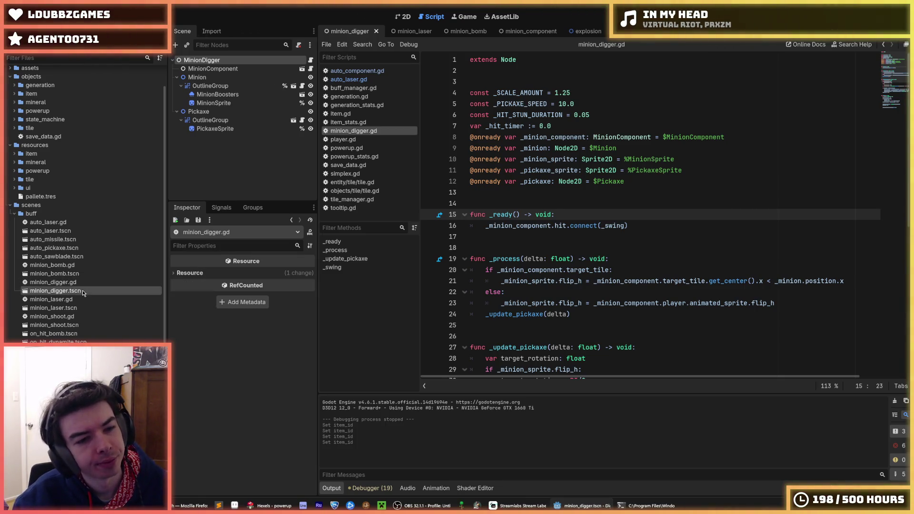
{"action": "left_click", "coordinate": [70, 290]}
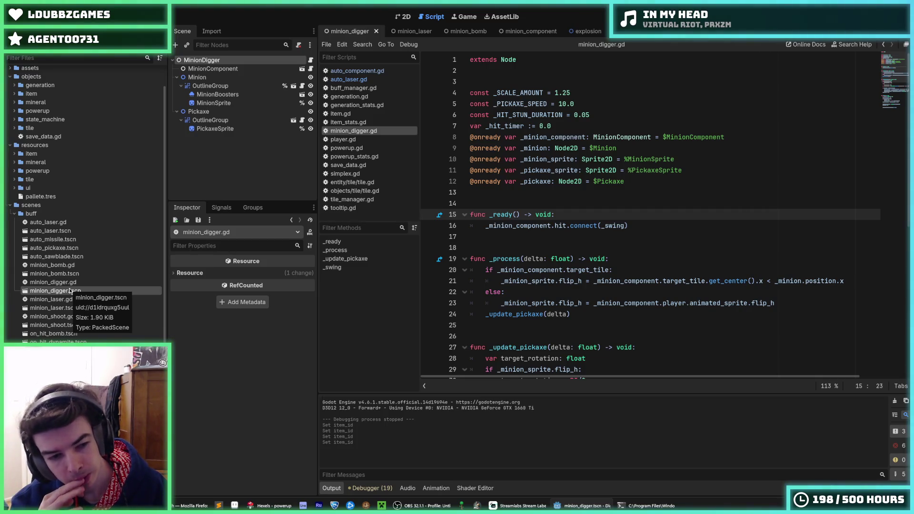
Open auto_laser.gd in the script editor with the caret on empty line 11
{"action": "left_click", "coordinate": [58, 223]}
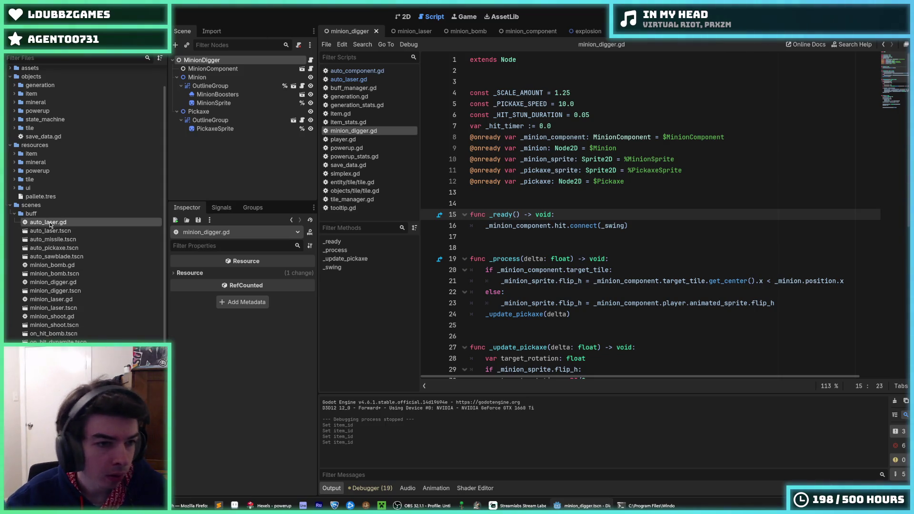
{"action": "double_click", "coordinate": [57, 223]}
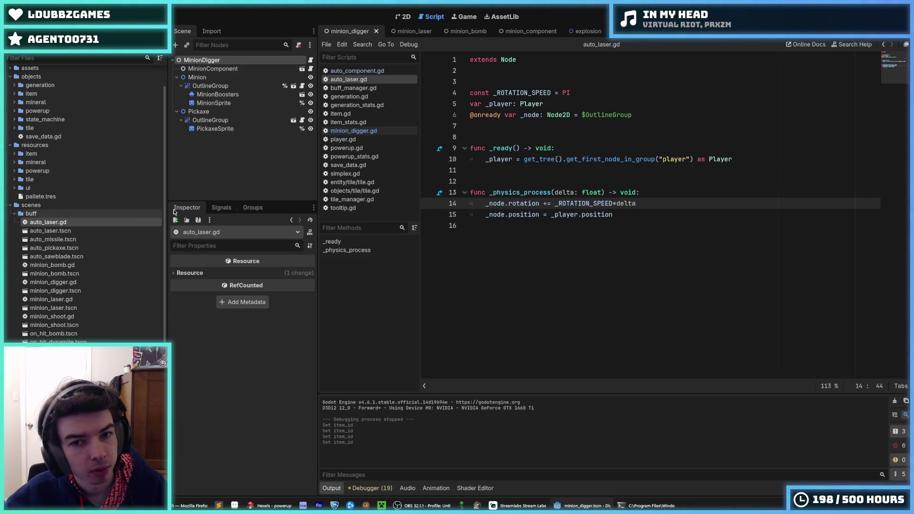
{"action": "left_click", "coordinate": [482, 170]}
{"action": "left_click", "coordinate": [480, 179]}
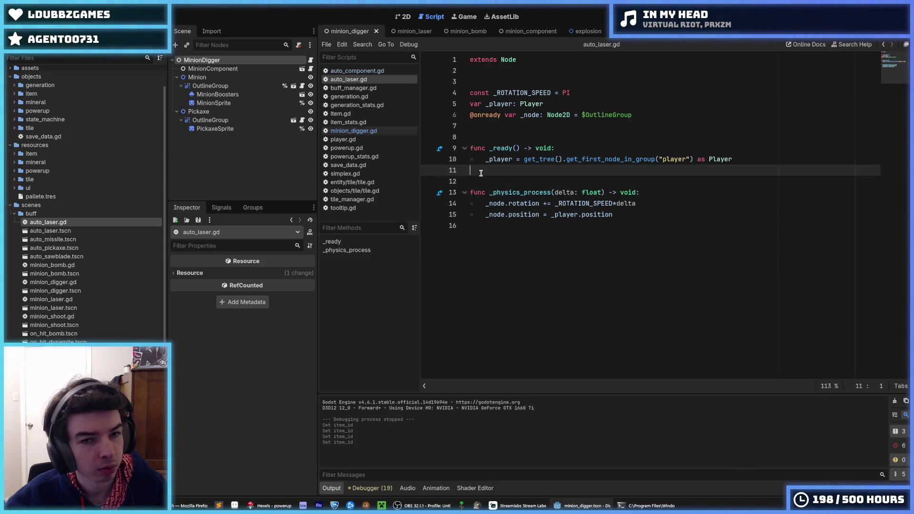
{"action": "left_click", "coordinate": [480, 173]}
{"action": "left_click", "coordinate": [479, 178]}
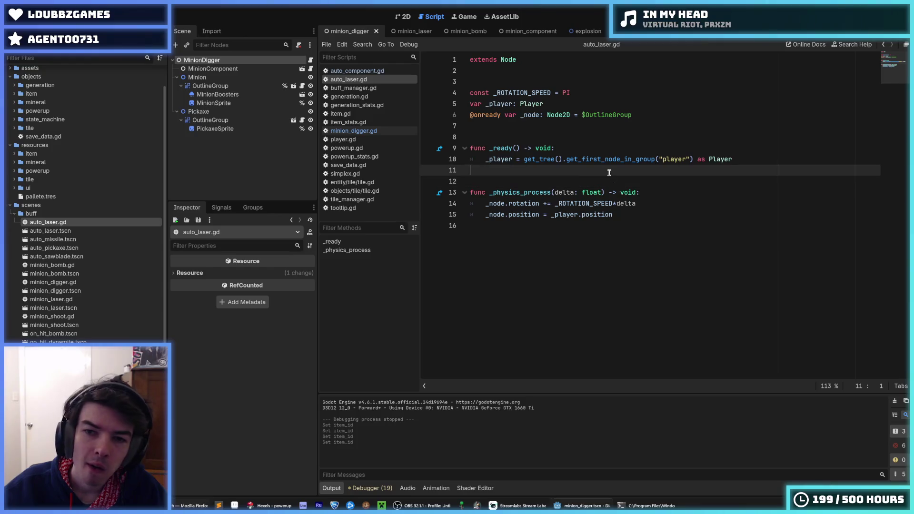
{"action": "left_click", "coordinate": [210, 70]}
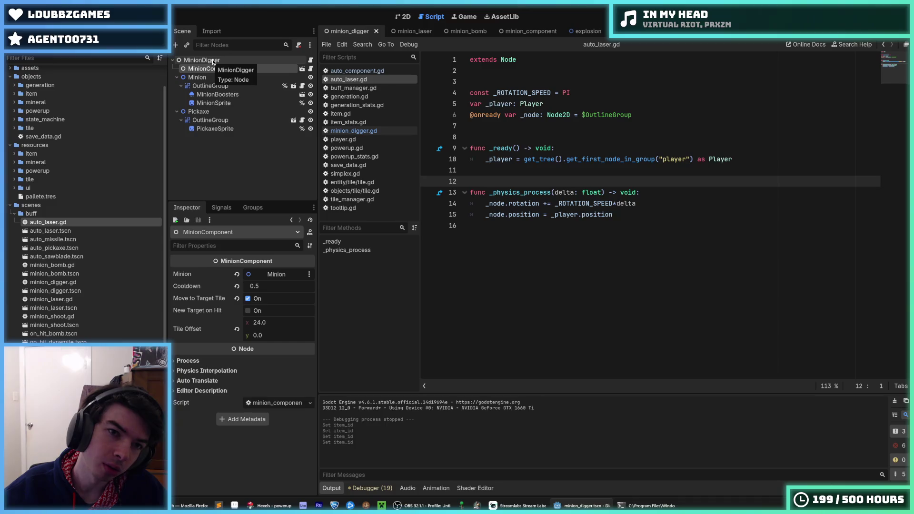
{"action": "left_click", "coordinate": [213, 61]}
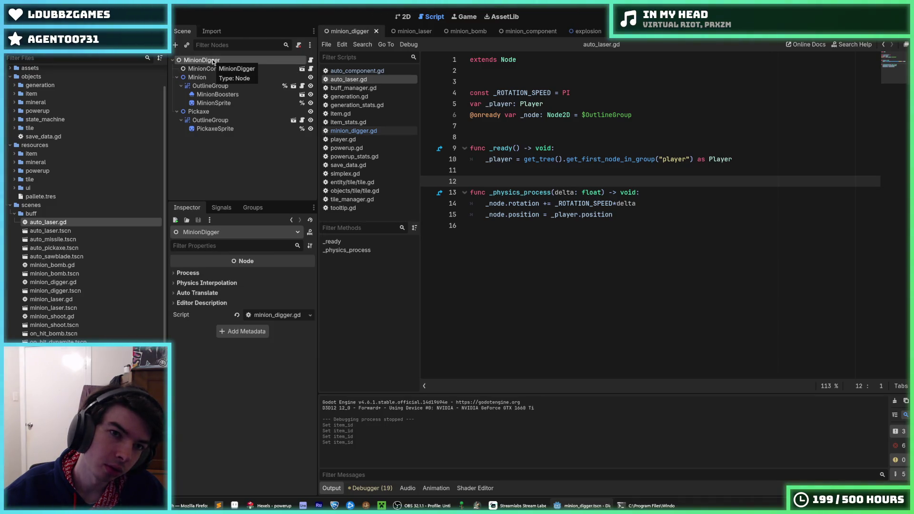
{"action": "right_click", "coordinate": [213, 62]}
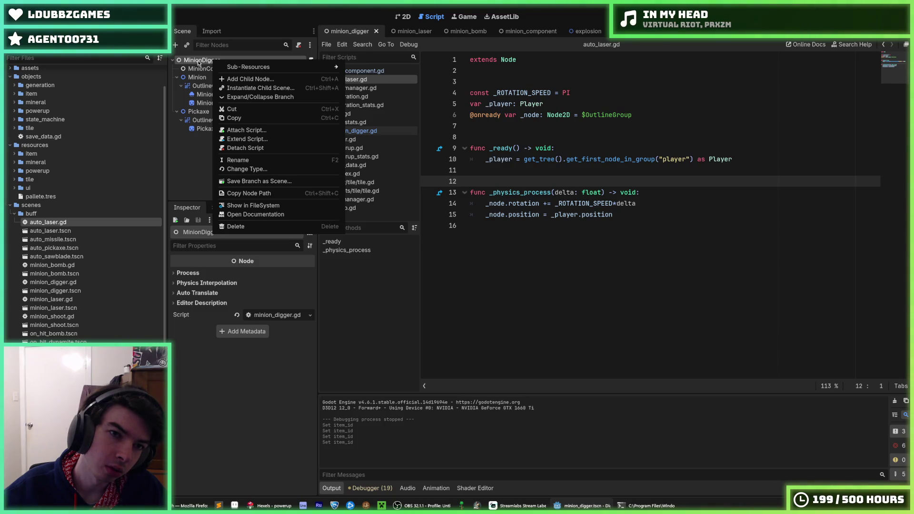
{"action": "left_click", "coordinate": [199, 63]}
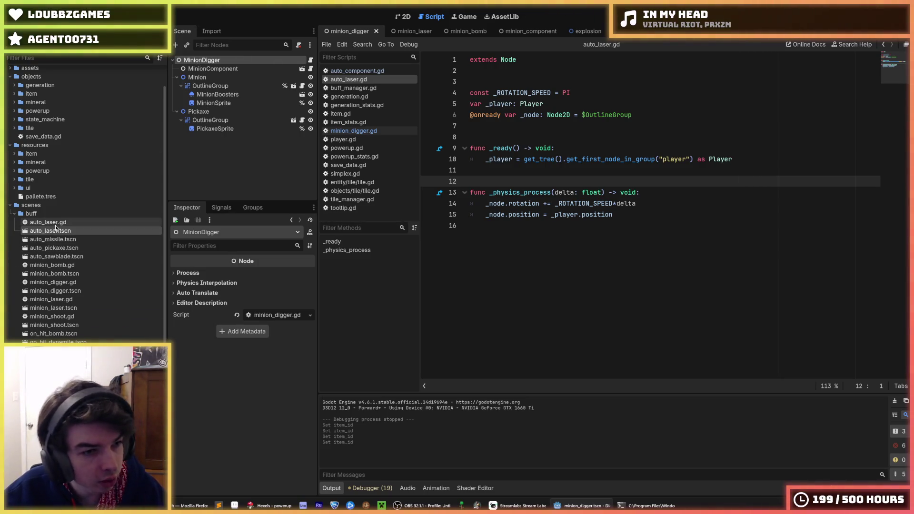
{"action": "left_click", "coordinate": [47, 222]}
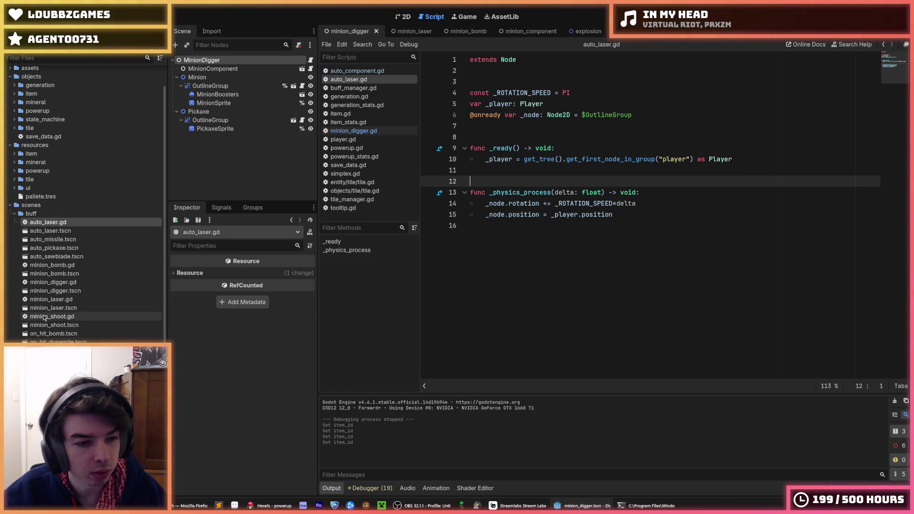
{"action": "scroll", "coordinate": [33, 291], "scroll_direction": "up", "scroll_amount": 2}
{"action": "left_click", "coordinate": [15, 236]}
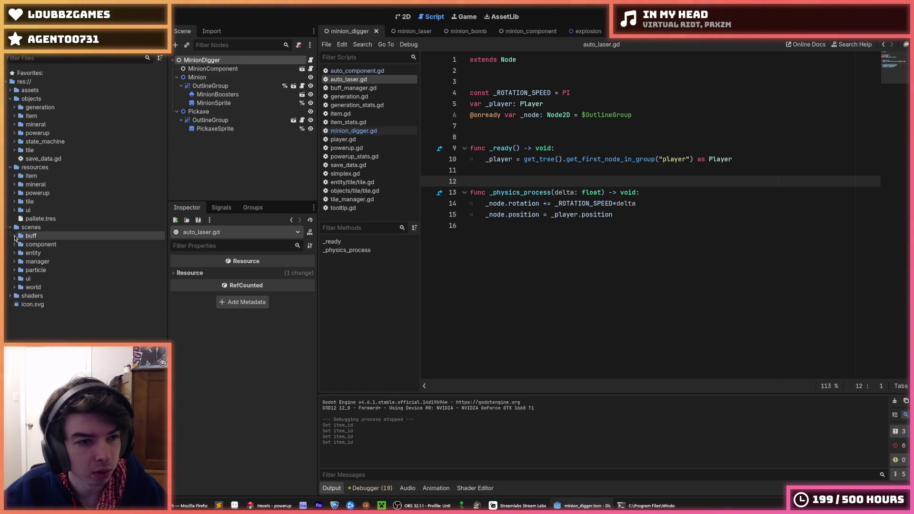
{"action": "left_click", "coordinate": [15, 236]}
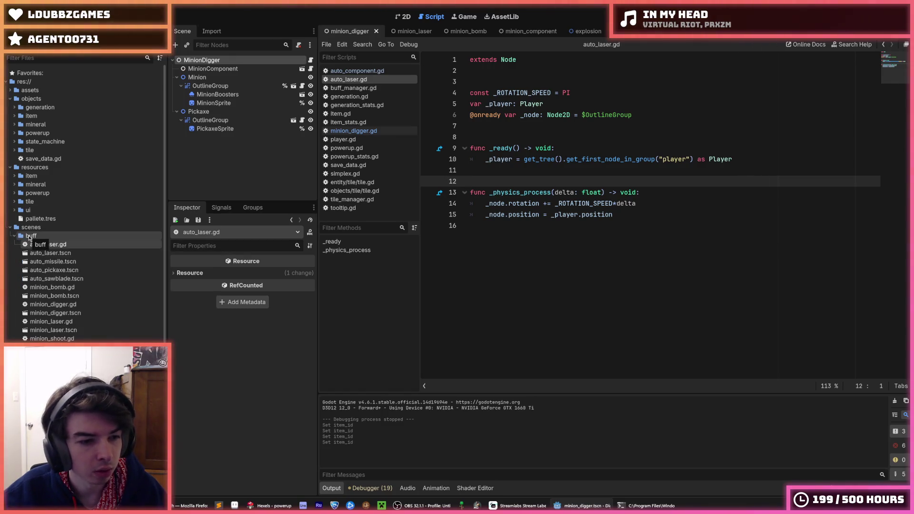
{"action": "scroll", "coordinate": [30, 238], "scroll_direction": "down", "scroll_amount": 2}
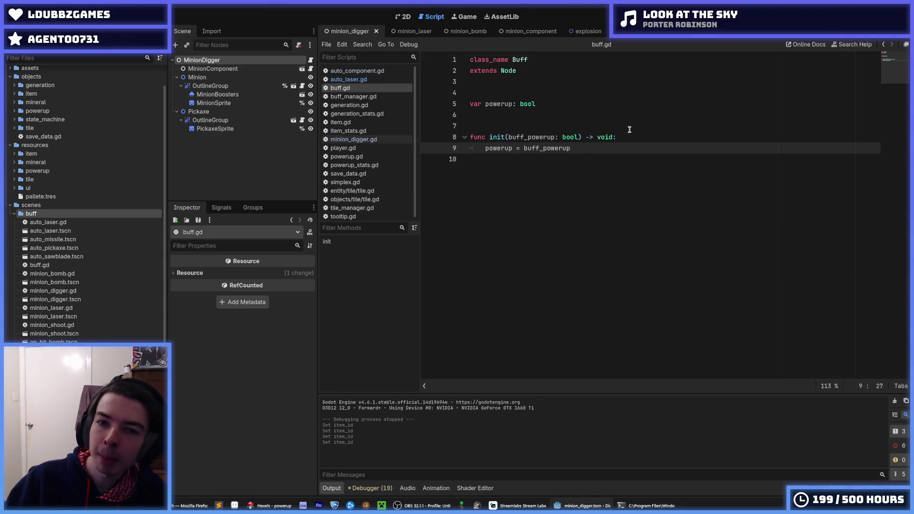
Change line 1 of auto_laser.gd from 'extends Node' to 'extends Buff'
{"action": "left_click", "coordinate": [640, 141]}
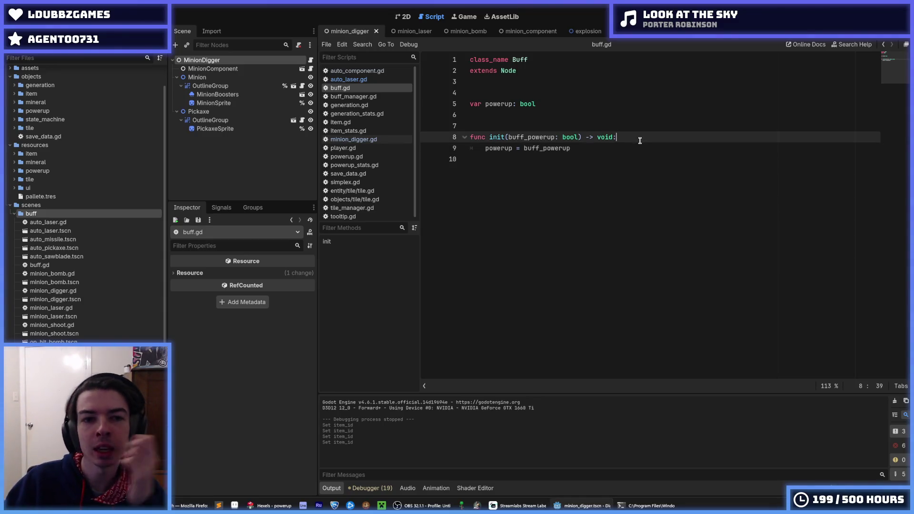
{"action": "left_click", "coordinate": [91, 222]}
{"action": "double_click", "coordinate": [91, 222]}
{"action": "double_click", "coordinate": [508, 60]}
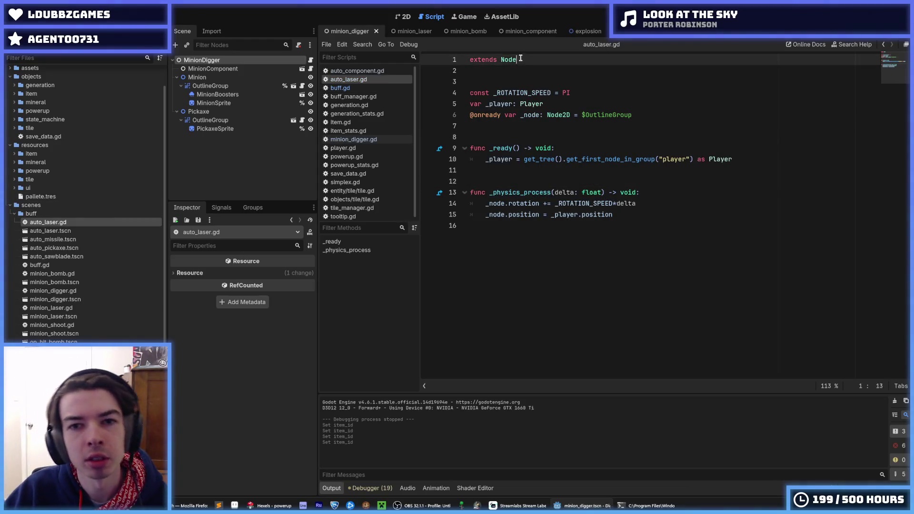
{"action": "type", "text": "Bufff"}
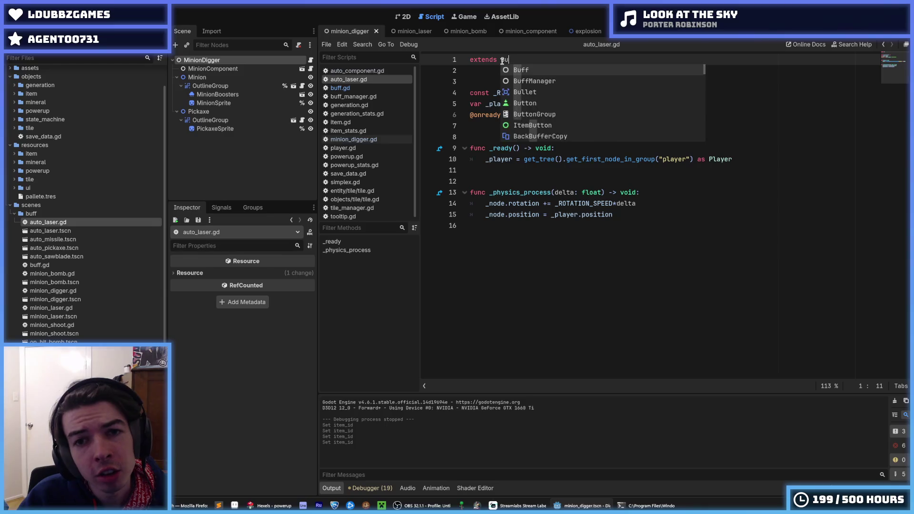
{"action": "key", "text": "BackSpace"}
{"action": "key", "text": "Escape"}
{"action": "key", "text": "Down"}
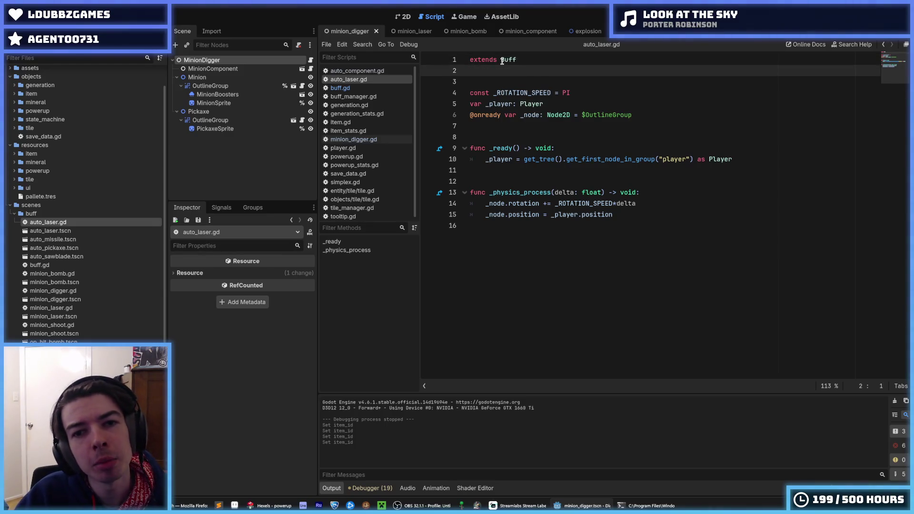
Attach buff.gd to the AutoMissile root node and save auto_missile.tscn
{"action": "double_click", "coordinate": [67, 239]}
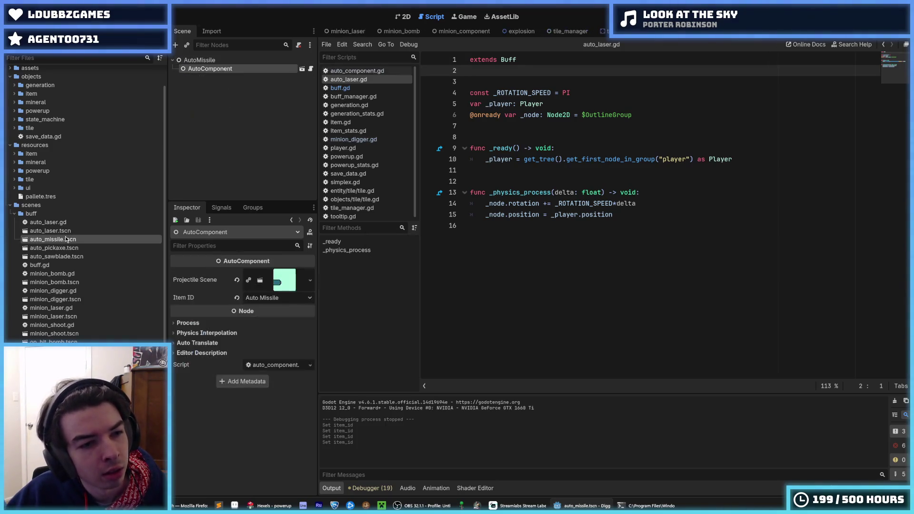
{"action": "left_click", "coordinate": [240, 60]}
{"action": "right_click", "coordinate": [245, 60]}
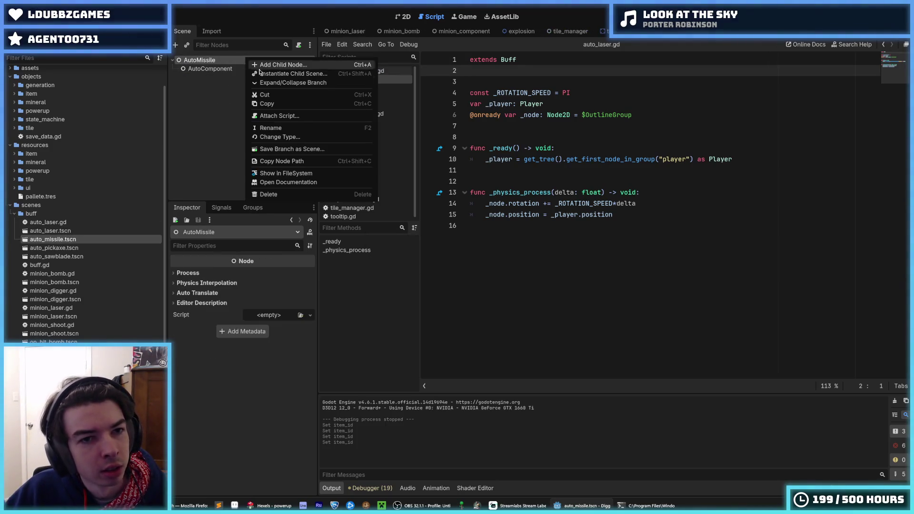
{"action": "left_click", "coordinate": [283, 115]}
{"action": "type", "text": "buff/bu.gd"}
{"action": "key", "text": "Return"}
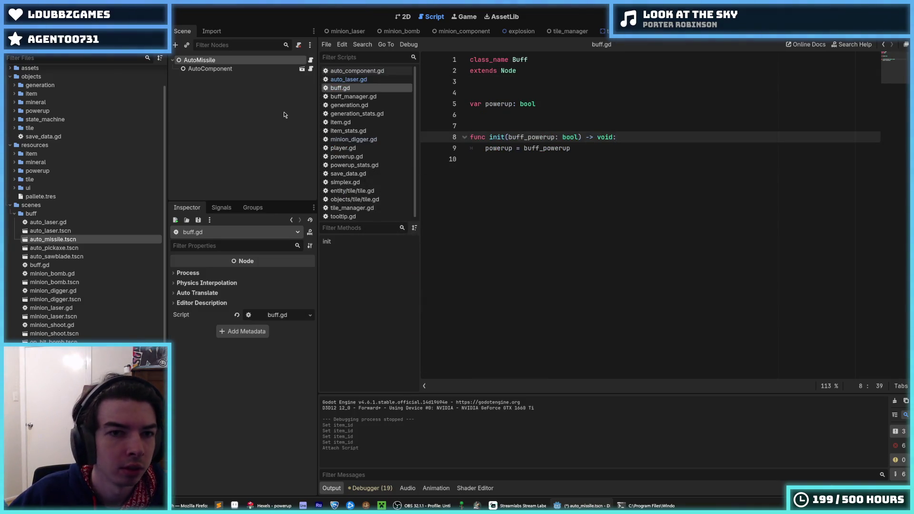
{"action": "key", "text": "ctrl+s"}
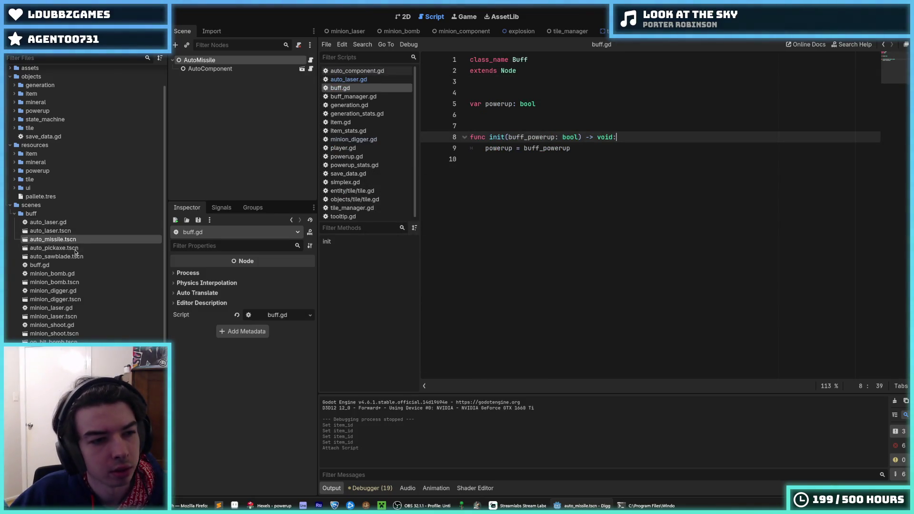
Open auto_pickaxe.tscn and its AutoComponent sub-scene with auto_component.gd
{"action": "double_click", "coordinate": [75, 249]}
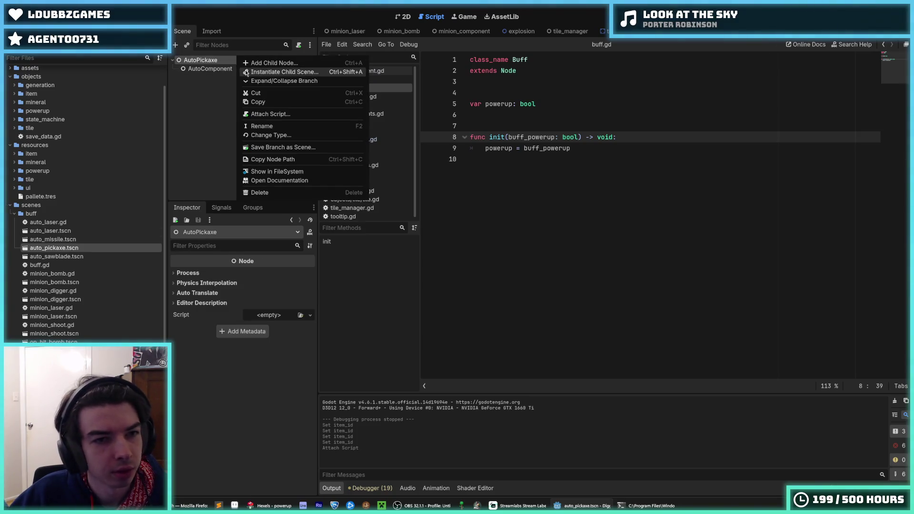
{"action": "left_click", "coordinate": [201, 107]}
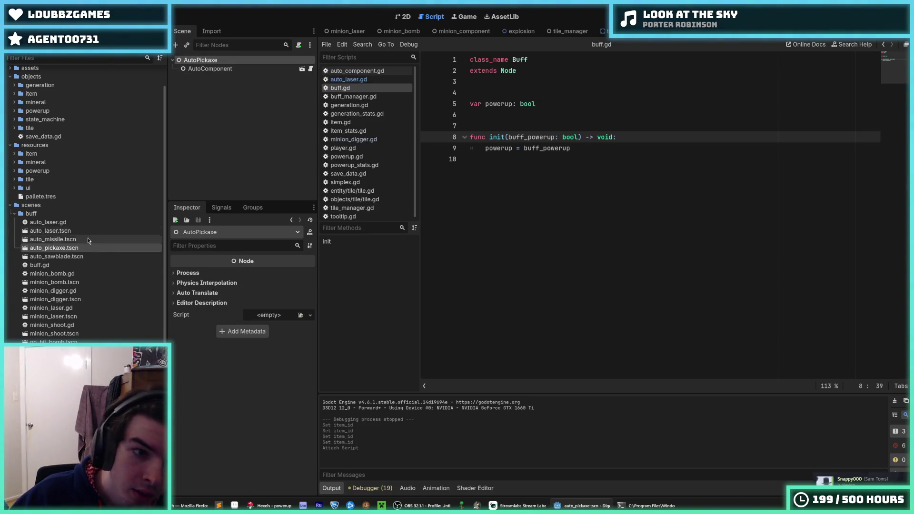
{"action": "left_click", "coordinate": [304, 69]}
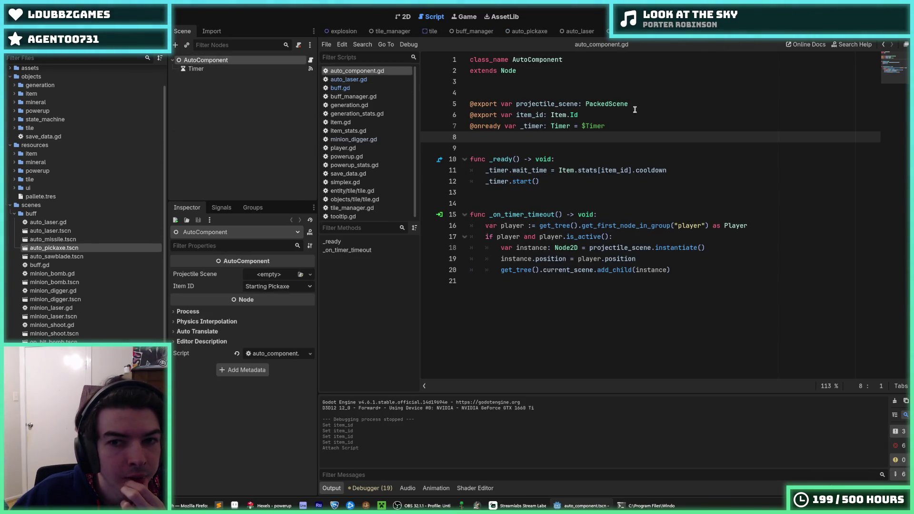
Highlight the item_id export line in auto_component.gd, then open auto_laser.tscn
{"action": "left_click_drag", "start_coordinate": [632, 114], "coordinate": [419, 111]}
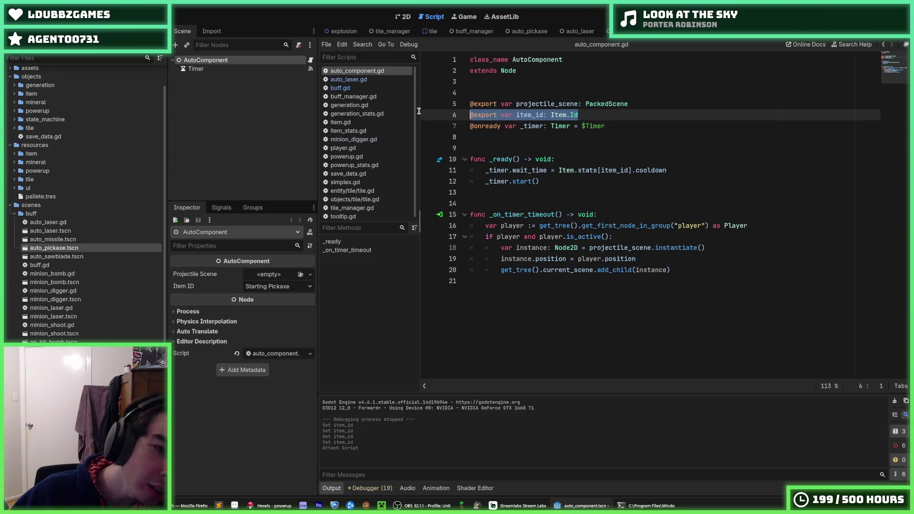
{"action": "left_click", "coordinate": [49, 222]}
{"action": "double_click", "coordinate": [49, 230]}
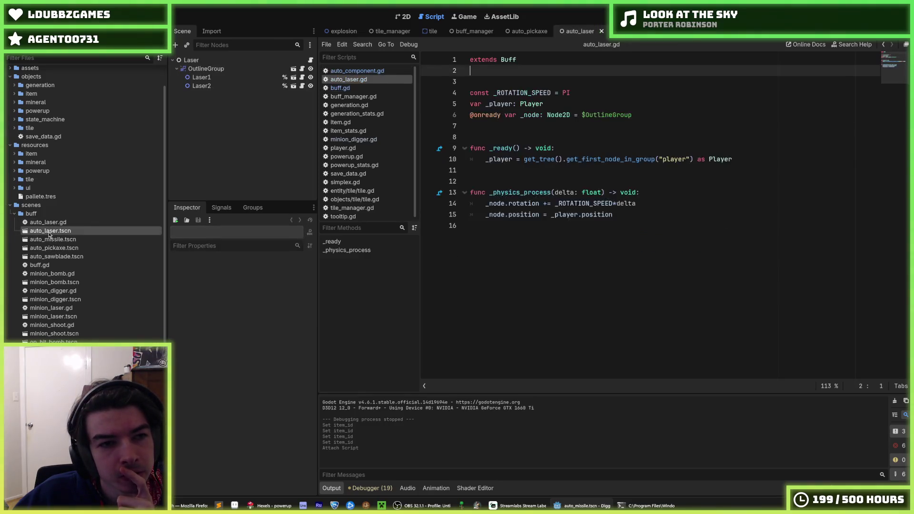
Load the existing buff.gd as the AutoPickaxe root node's script
{"action": "double_click", "coordinate": [52, 239]}
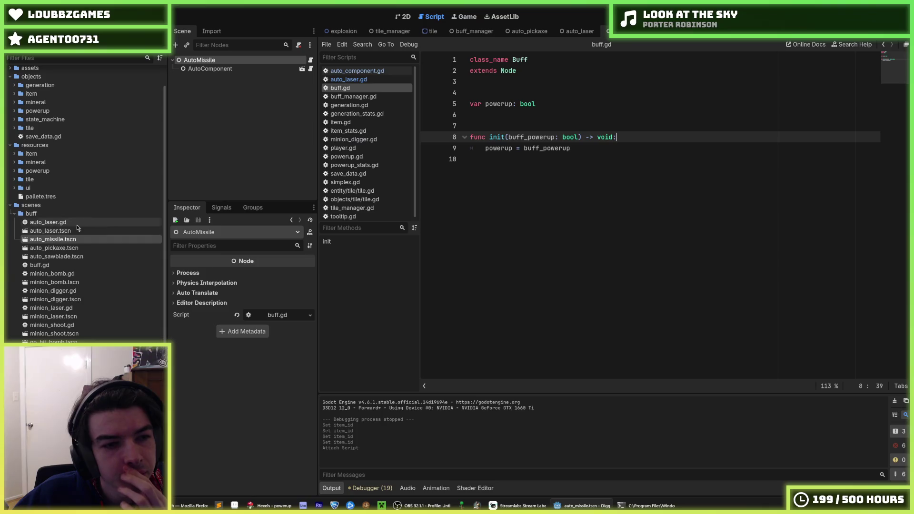
{"action": "double_click", "coordinate": [54, 247]}
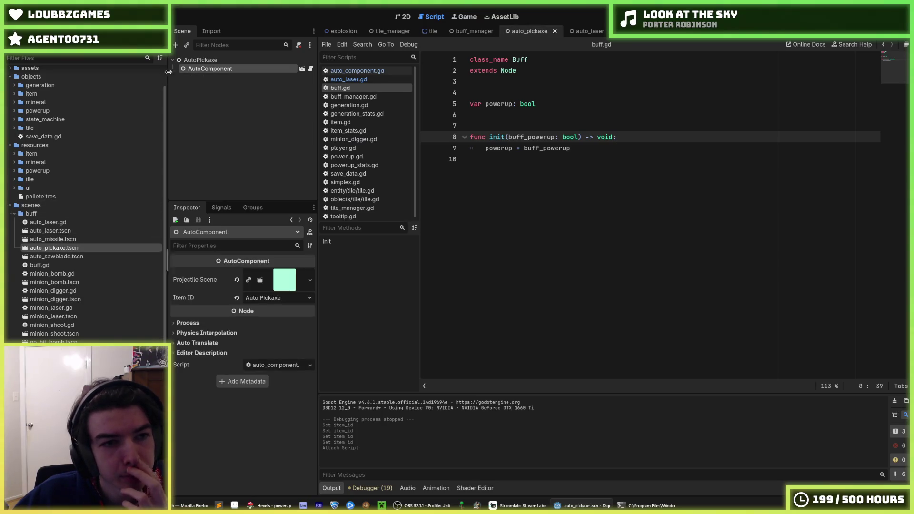
{"action": "left_click", "coordinate": [208, 60]}
{"action": "right_click", "coordinate": [208, 60]}
{"action": "left_click", "coordinate": [264, 119]}
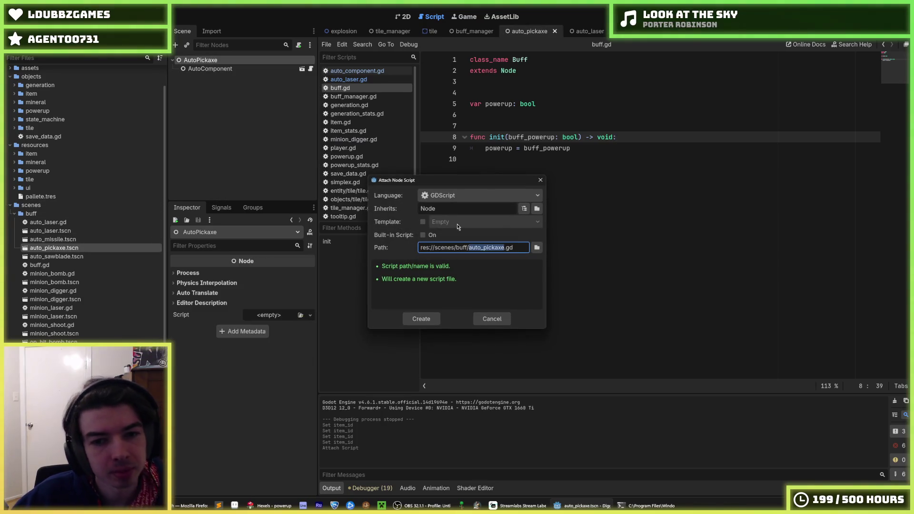
{"action": "type", "text": "buff"}
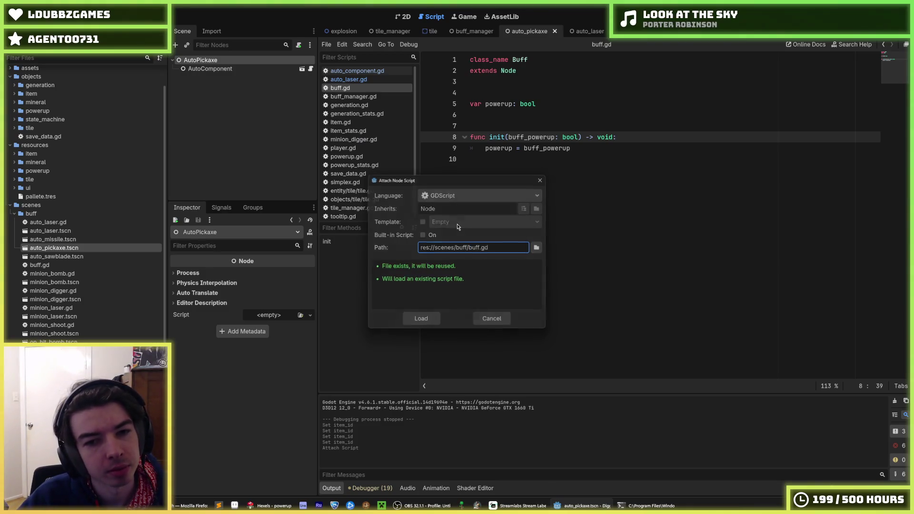
{"action": "key", "text": "Return"}
Attach buff.gd to the AutoSawblade root node and save auto_sawblade.tscn
{"action": "double_click", "coordinate": [56, 256]}
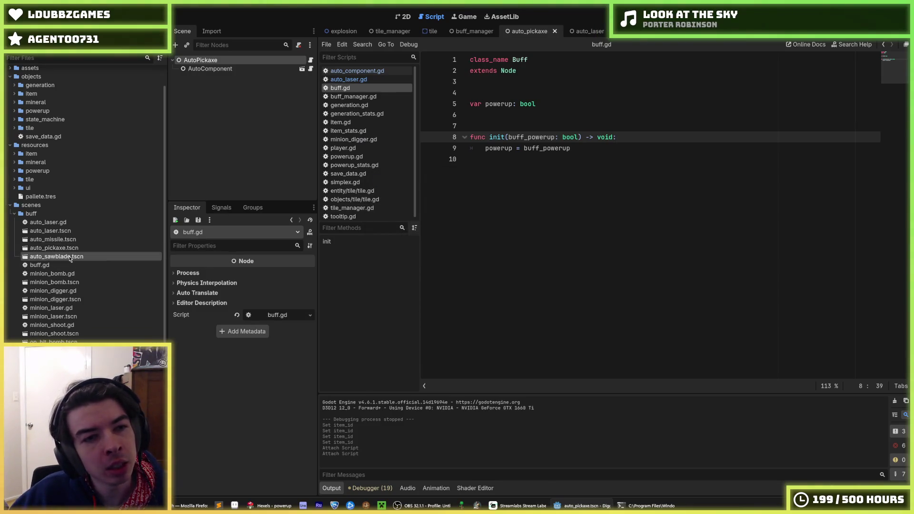
{"action": "left_click", "coordinate": [240, 61]}
{"action": "right_click", "coordinate": [242, 61]}
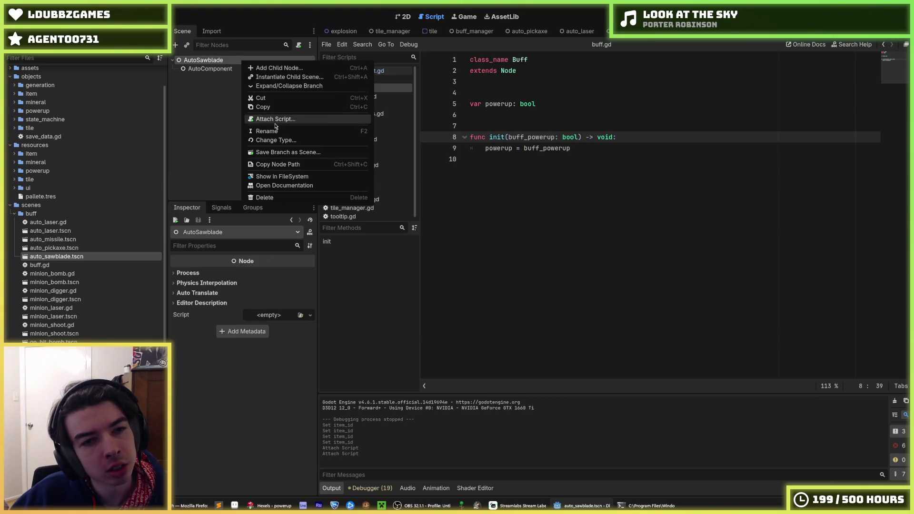
{"action": "left_click", "coordinate": [276, 119]}
{"action": "type", "text": "buff/buff.gd"}
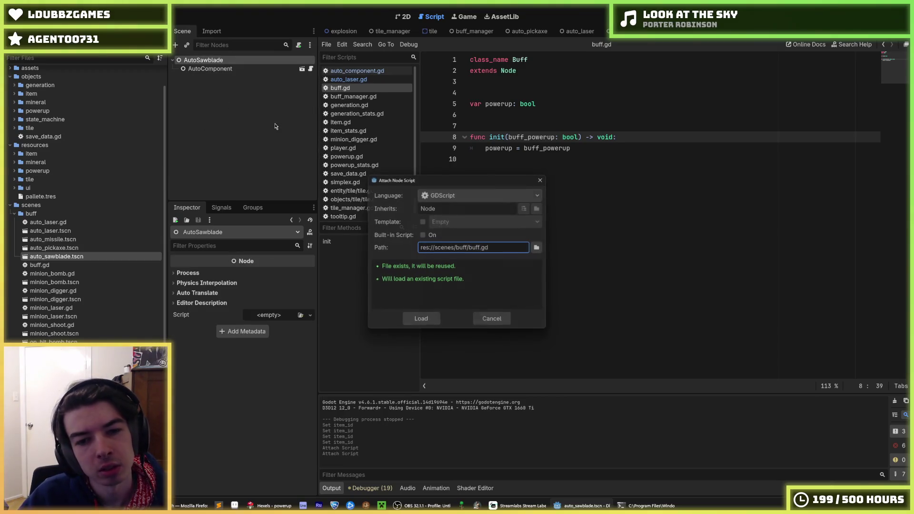
{"action": "key", "text": "Return"}
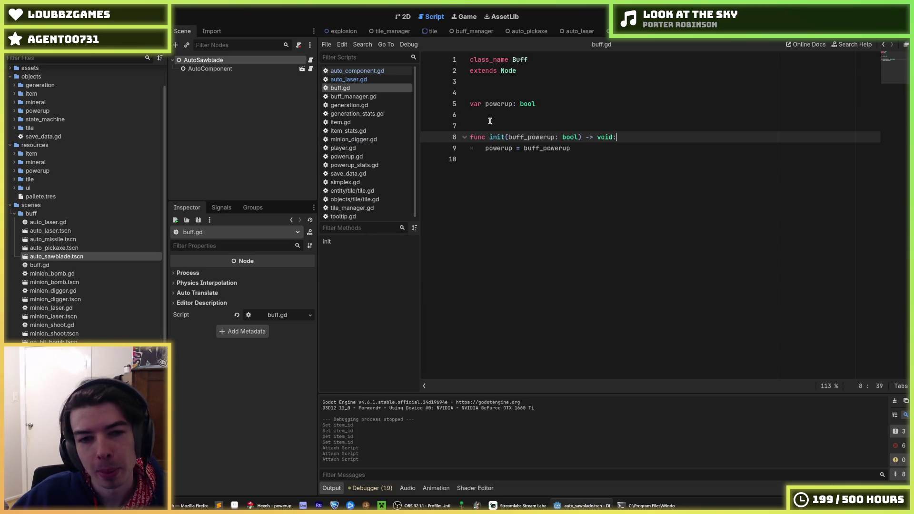
{"action": "key", "text": "ctrl+s"}
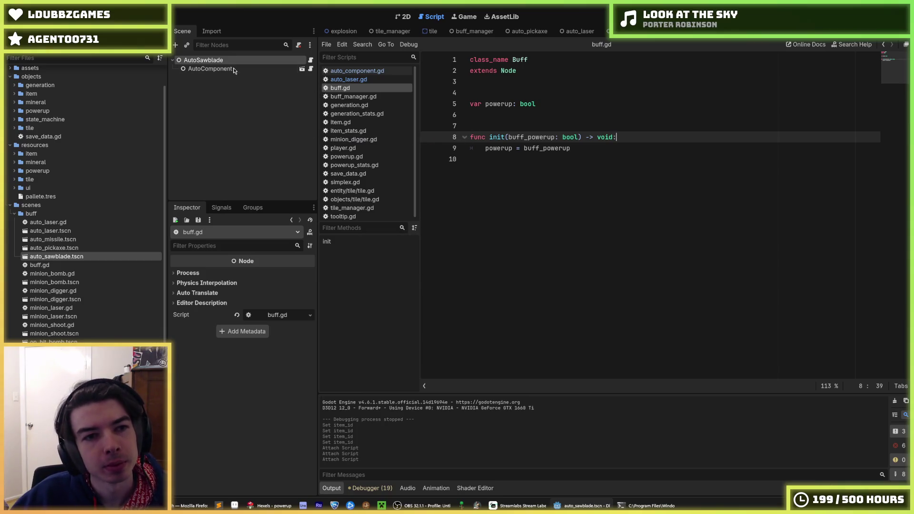
Check the sawblade's AutoComponent, save, and reopen the auto_missile and auto_pickaxe scenes
{"action": "left_click", "coordinate": [234, 69]}
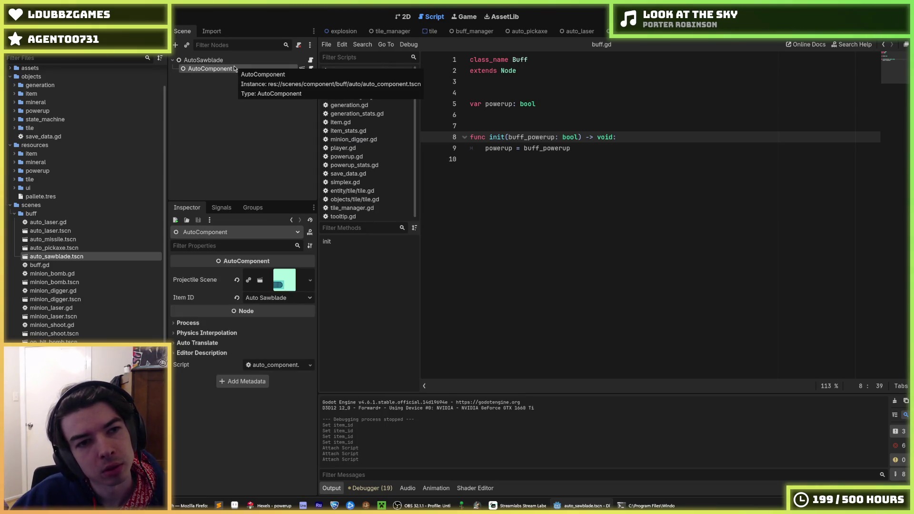
{"action": "key", "text": "ctrl+s"}
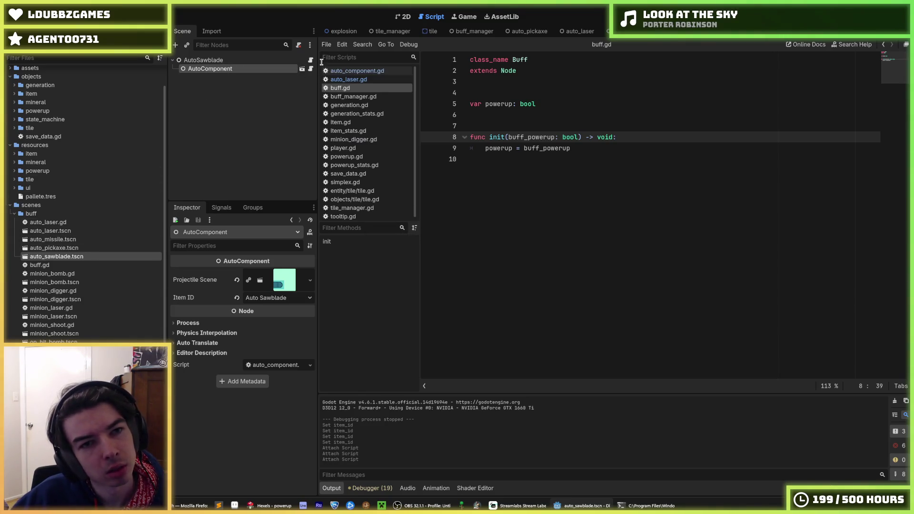
{"action": "double_click", "coordinate": [81, 240]}
{"action": "double_click", "coordinate": [81, 247]}
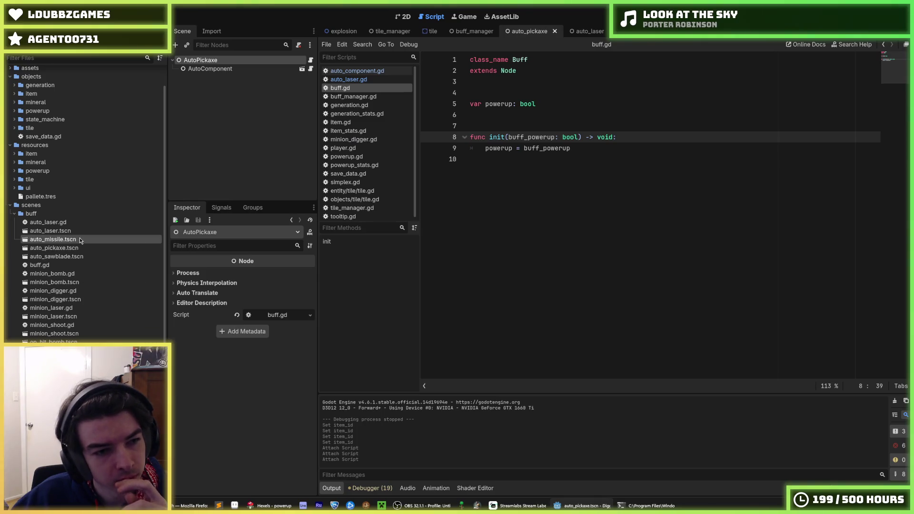
{"action": "double_click", "coordinate": [81, 240]}
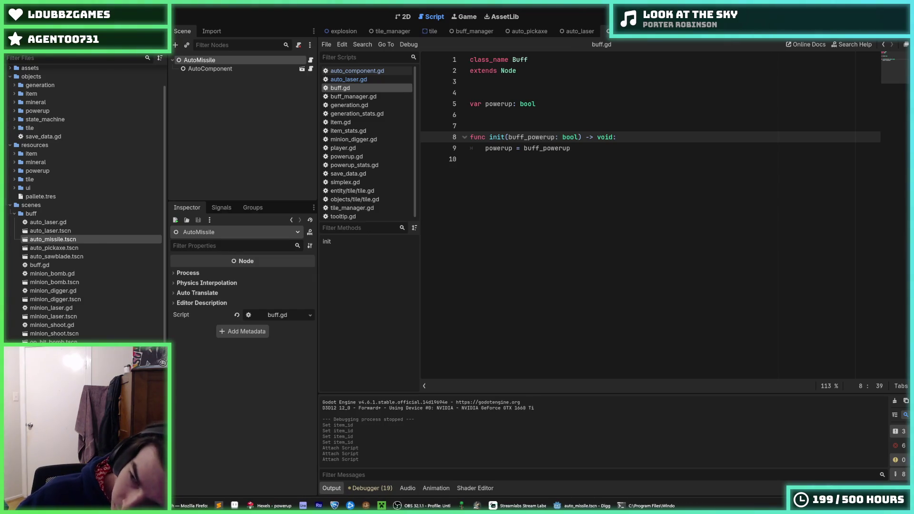
{"action": "left_click", "coordinate": [631, 224]}
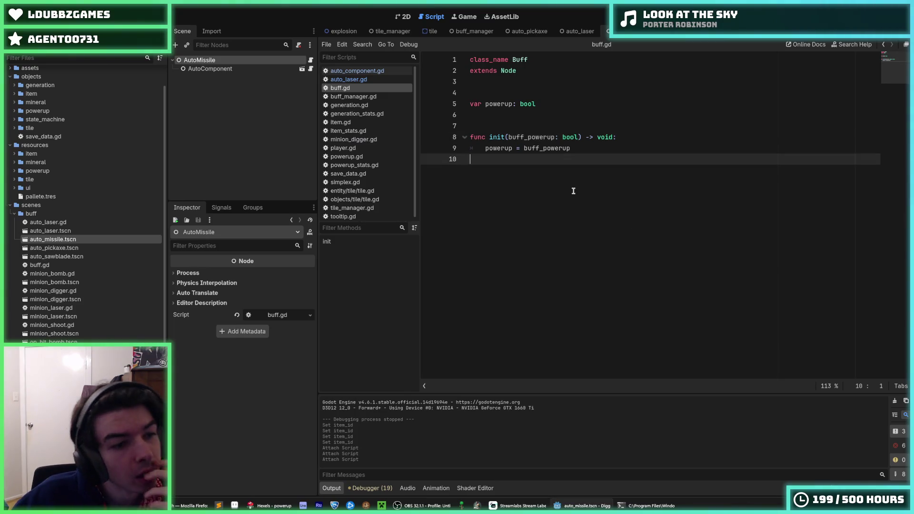
Confirm AutoMissile uses buff.gd, then open auto_component.gd from auto_sawblade's AutoComponent
{"action": "left_click", "coordinate": [195, 69]}
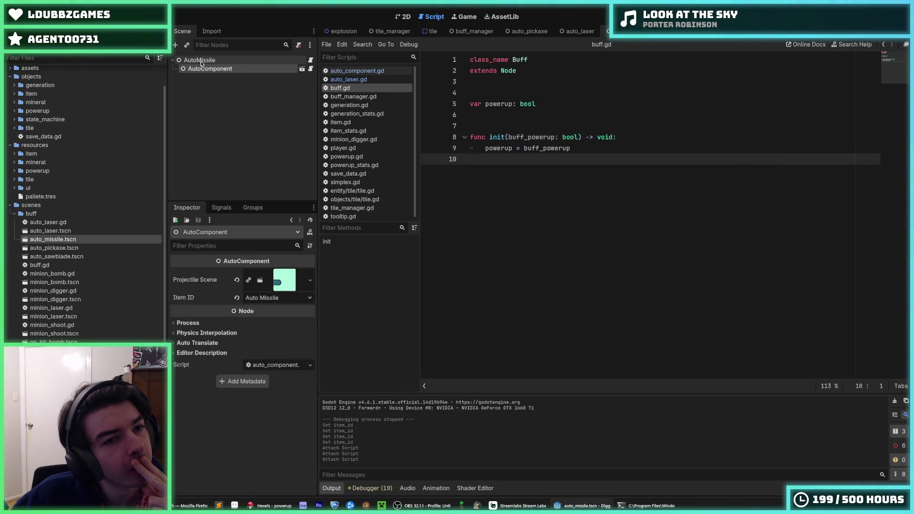
{"action": "left_click", "coordinate": [203, 61]}
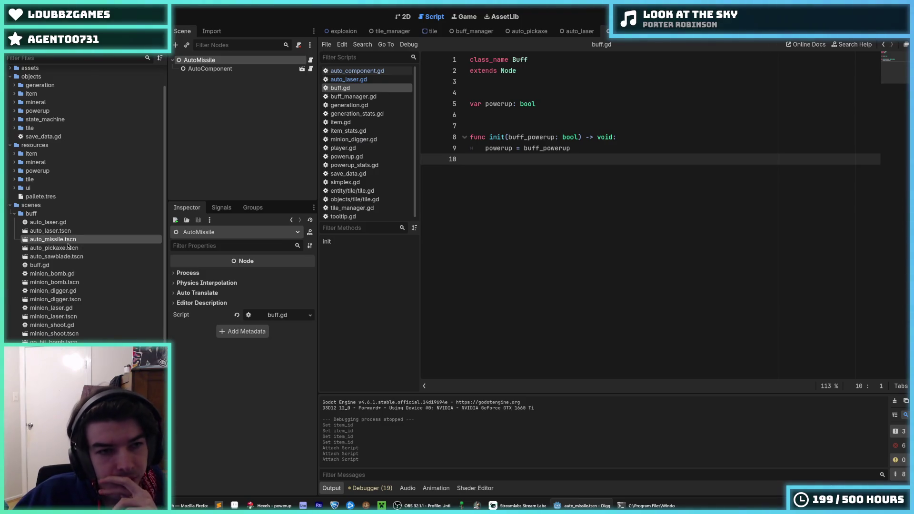
{"action": "double_click", "coordinate": [47, 257]}
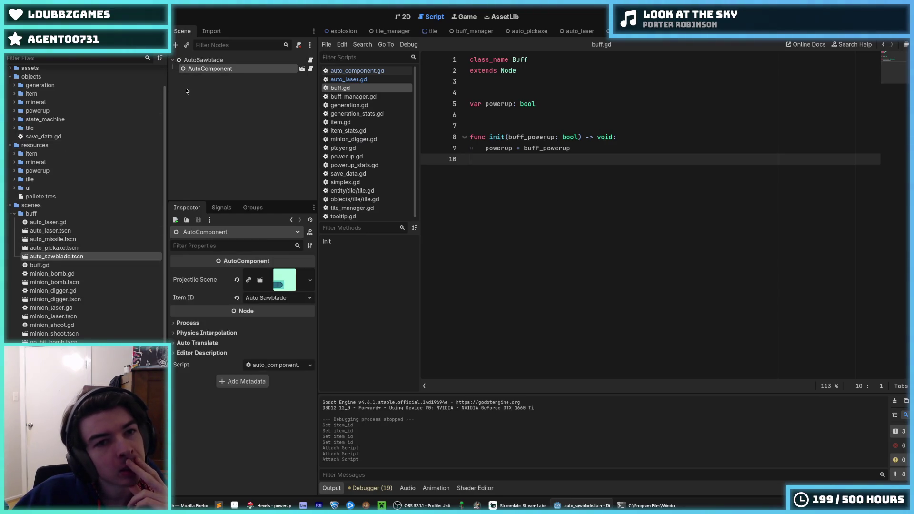
{"action": "left_click", "coordinate": [310, 69]}
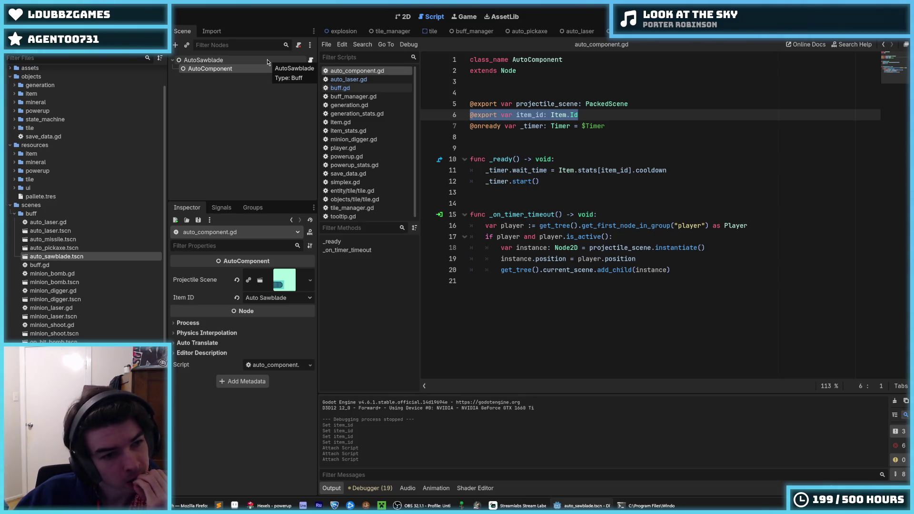
Open auto_pickaxe.tscn, then return to auto_missile.tscn showing buff.gd
{"action": "double_click", "coordinate": [79, 248]}
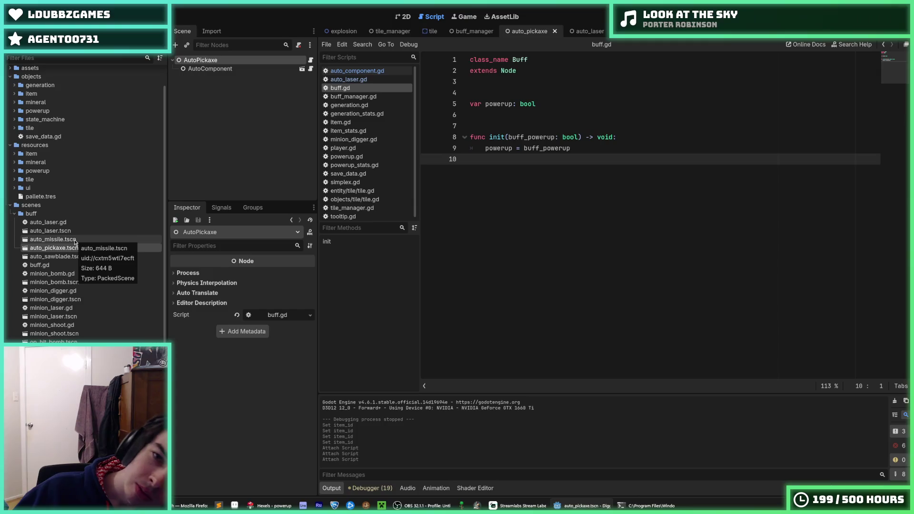
{"action": "left_click", "coordinate": [75, 239]}
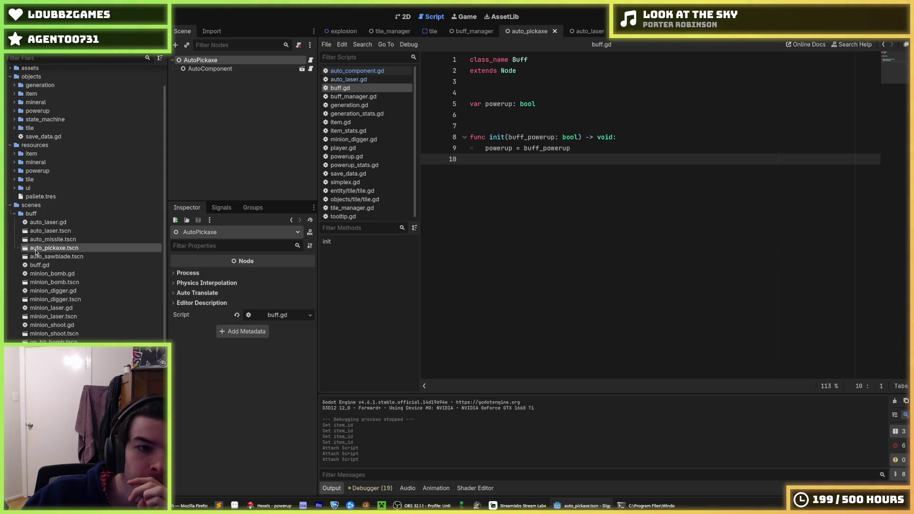
{"action": "double_click", "coordinate": [42, 241]}
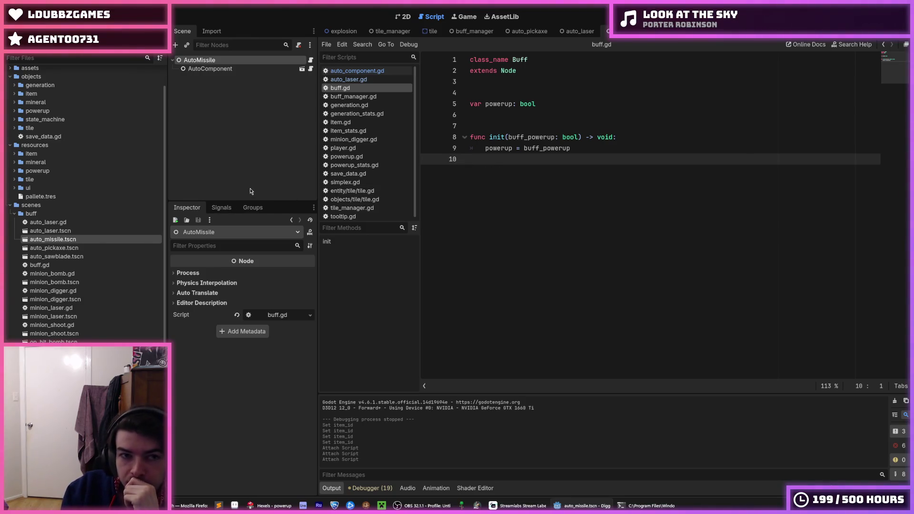
Open auto_component.gd and review the _ready and cooldown lines setting the timer's wait time
{"action": "left_click", "coordinate": [301, 68]}
{"action": "left_click", "coordinate": [702, 172]}
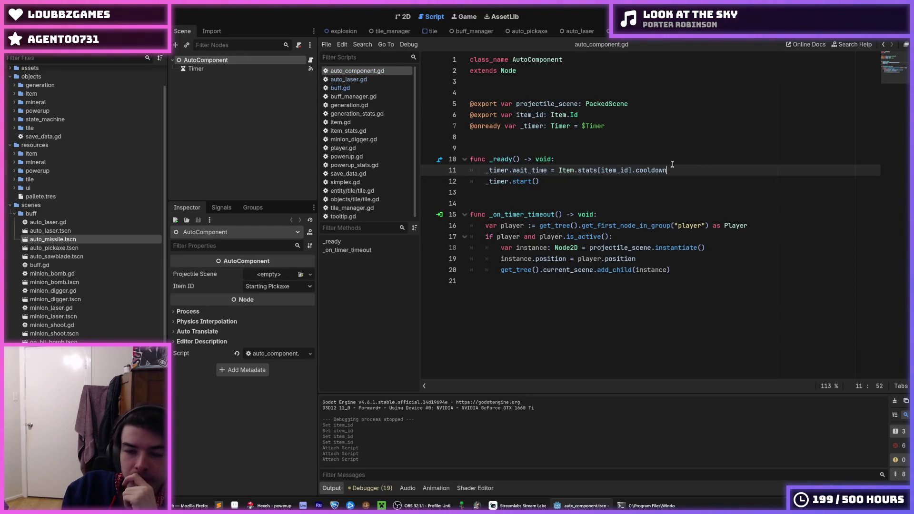
{"action": "left_click", "coordinate": [671, 163]}
{"action": "left_click", "coordinate": [665, 167]}
{"action": "left_click", "coordinate": [655, 163]}
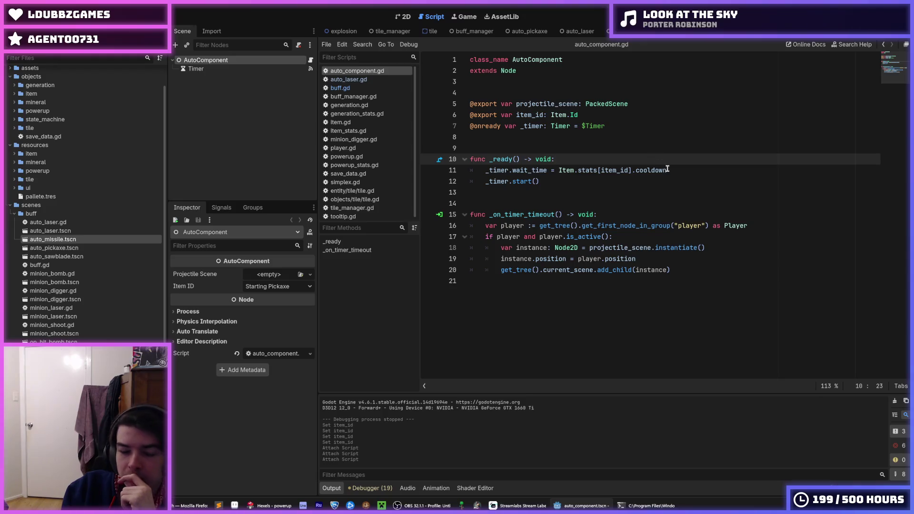
{"action": "left_click", "coordinate": [667, 169]}
{"action": "left_click", "coordinate": [675, 163]}
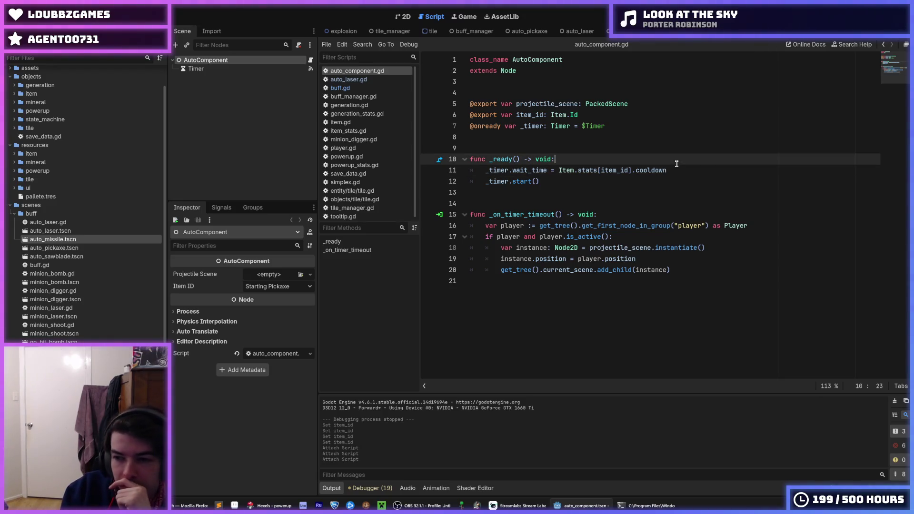
{"action": "left_click", "coordinate": [675, 166]}
{"action": "left_click", "coordinate": [675, 163]}
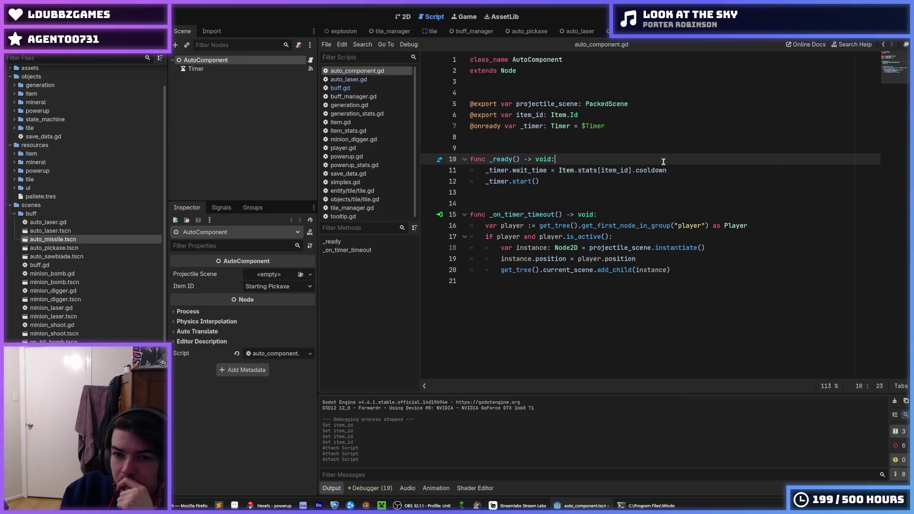
{"action": "left_click", "coordinate": [674, 166]}
{"action": "left_click", "coordinate": [673, 162]}
{"action": "left_click", "coordinate": [674, 168]}
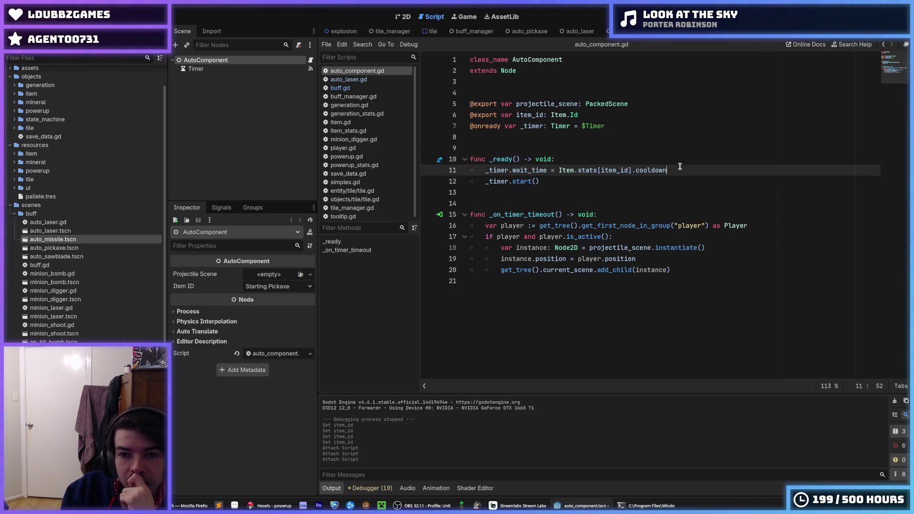
{"action": "left_click", "coordinate": [674, 163]}
{"action": "left_click", "coordinate": [680, 173]}
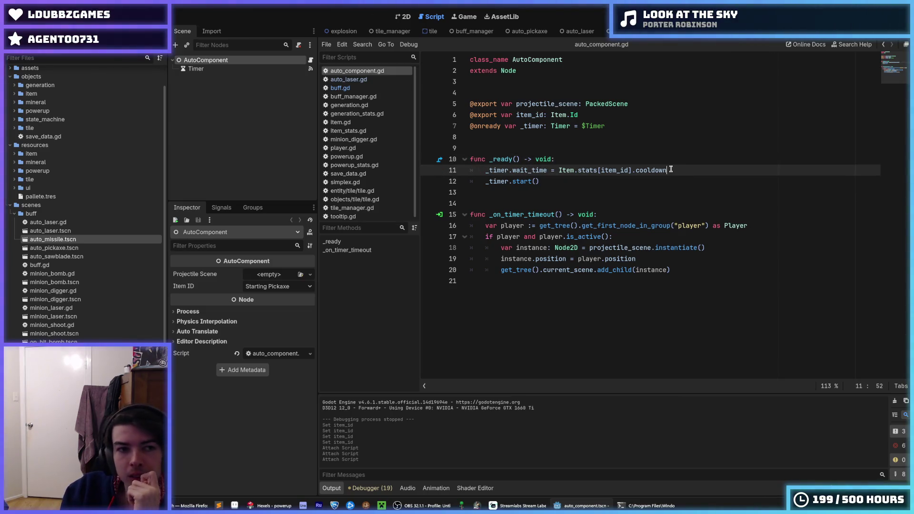
{"action": "left_click", "coordinate": [661, 162]}
{"action": "left_click", "coordinate": [676, 167]}
{"action": "left_click", "coordinate": [667, 163]}
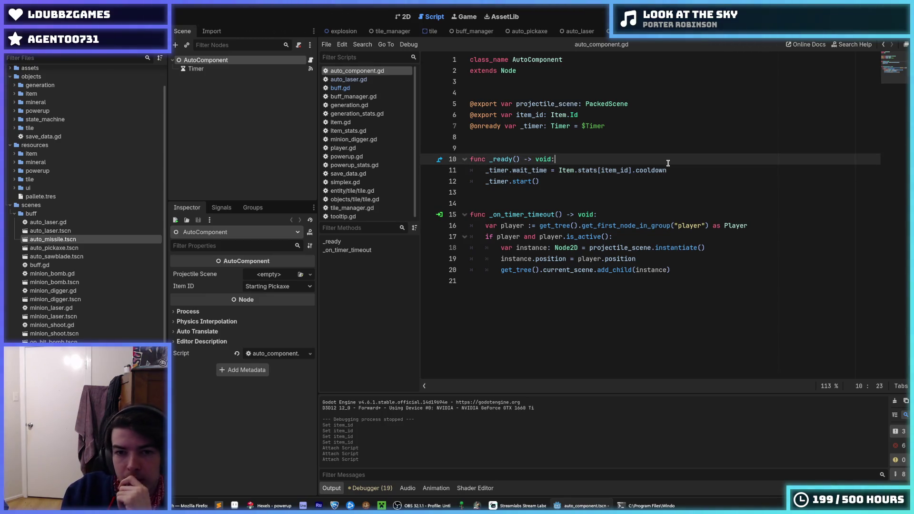
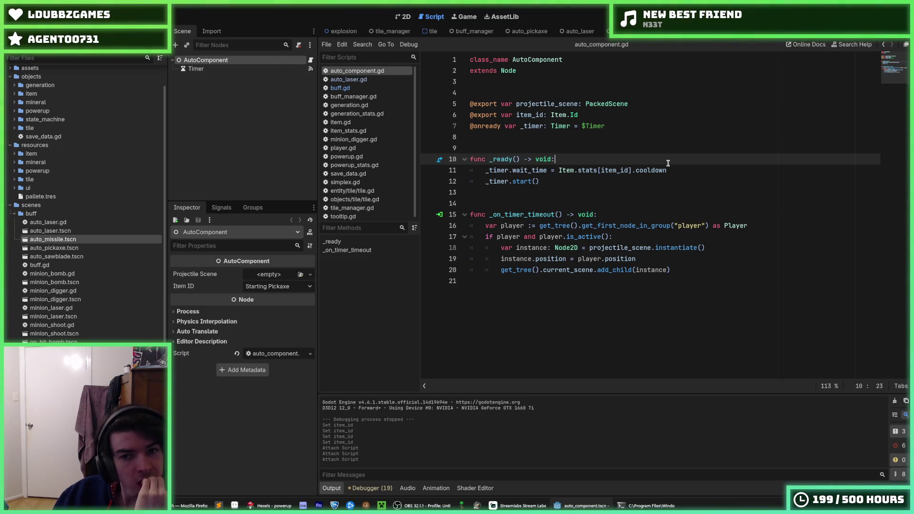
Add a 'func init() -> void:' declaration on new blank lines above _ready
{"action": "key", "text": "Up"}
{"action": "key", "text": "Up"}
{"action": "key", "text": "Return"}
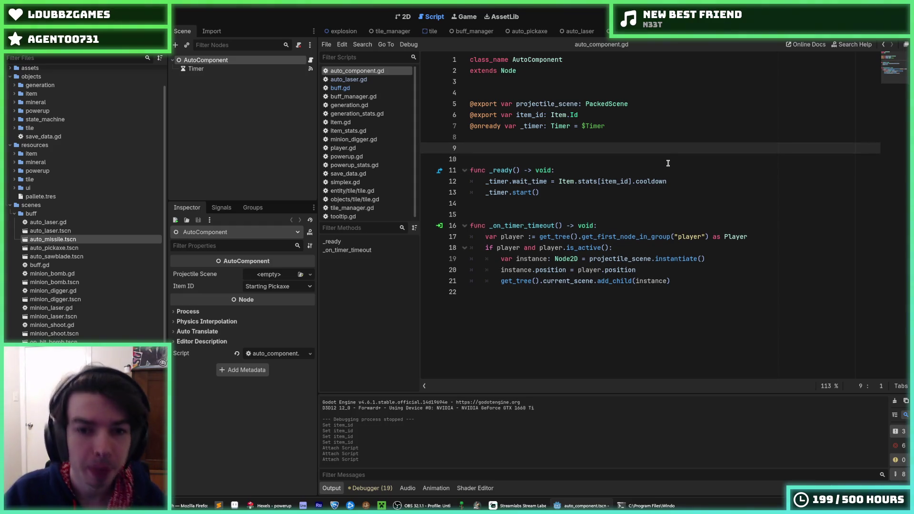
{"action": "key", "text": "Return"}
{"action": "key", "text": "Return"}
{"action": "key", "text": "Up"}
{"action": "type", "text": "func init"}
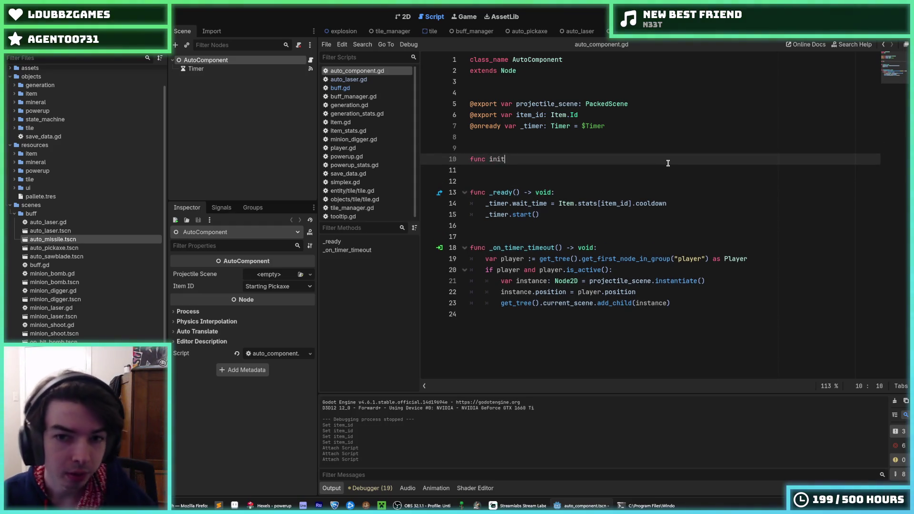
{"action": "type", "text": "()"}
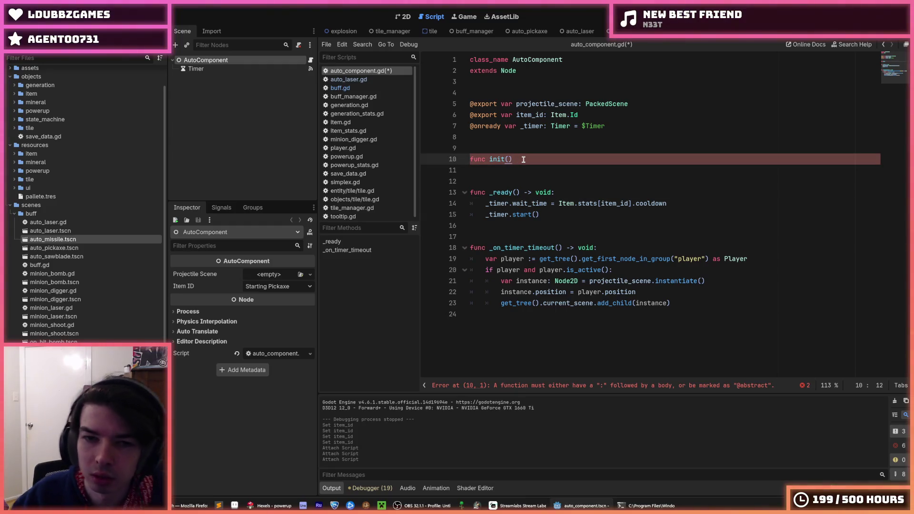
{"action": "type", "text": "-> void:"}
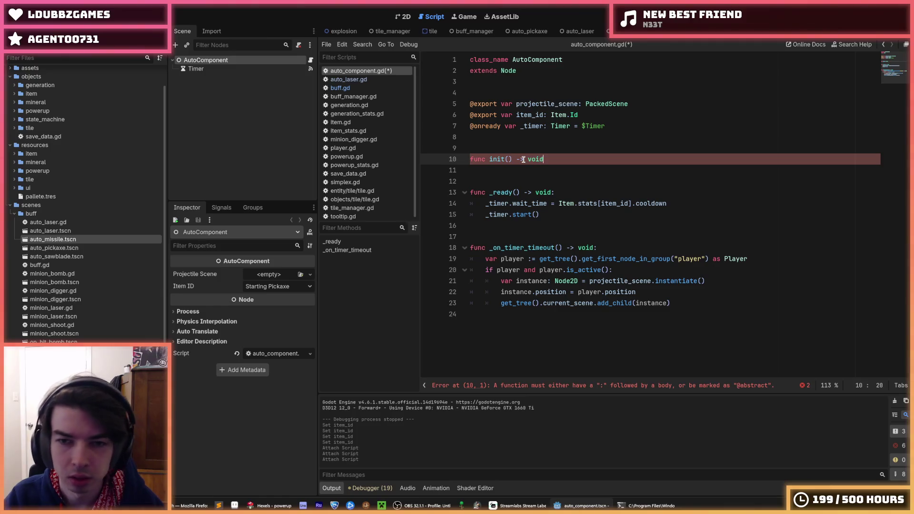
{"action": "key", "text": "Return"}
Give init a 'cooldown: float' parameter and a body line reading cooldown
{"action": "left_click", "coordinate": [523, 159]}
{"action": "key", "text": "Left"}
{"action": "key", "text": "Left"}
{"action": "key", "text": "Left"}
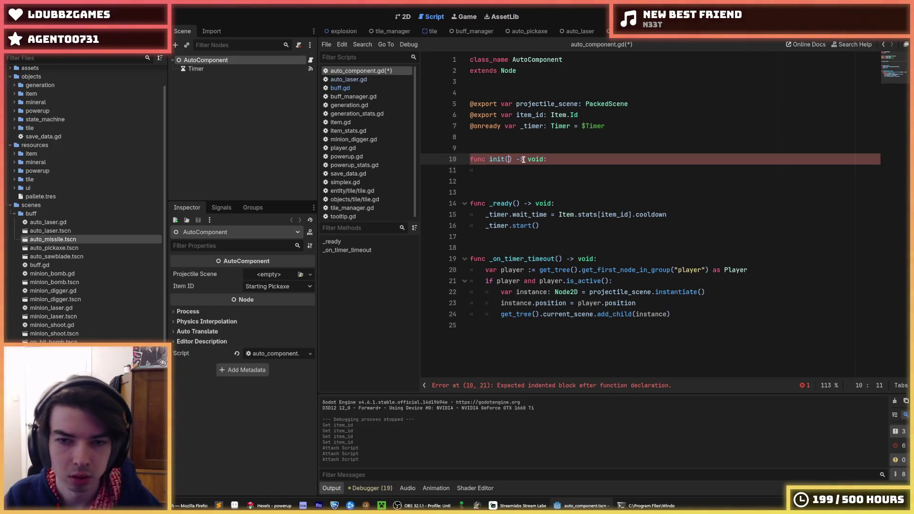
{"action": "type", "text": "cooldown"}
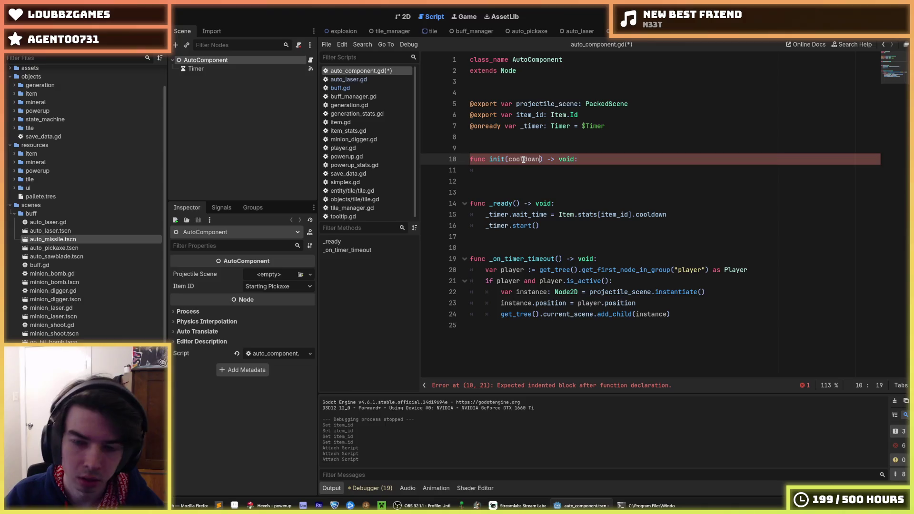
{"action": "type", "text": ": float"}
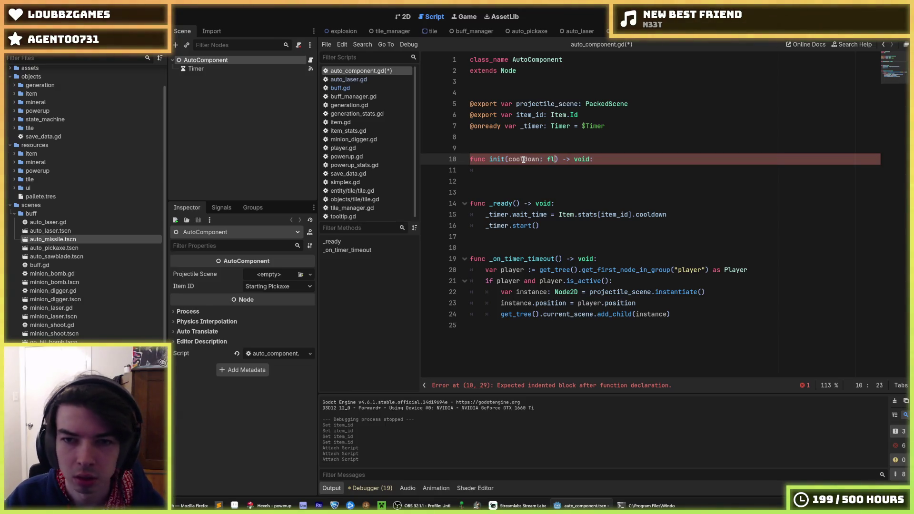
{"action": "key", "text": "Down"}
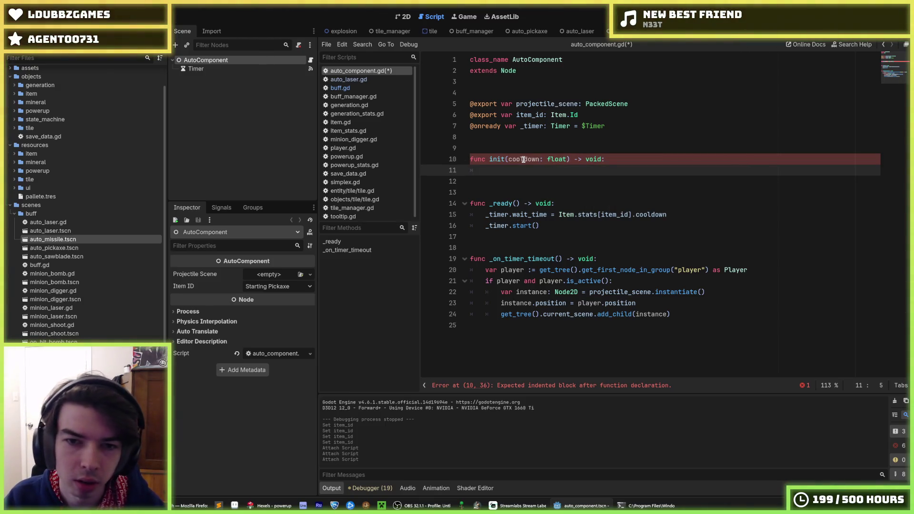
{"action": "type", "text": "cooldown"}
{"action": "key", "text": "Down"}
{"action": "key", "text": "Down"}
{"action": "key", "text": "Down"}
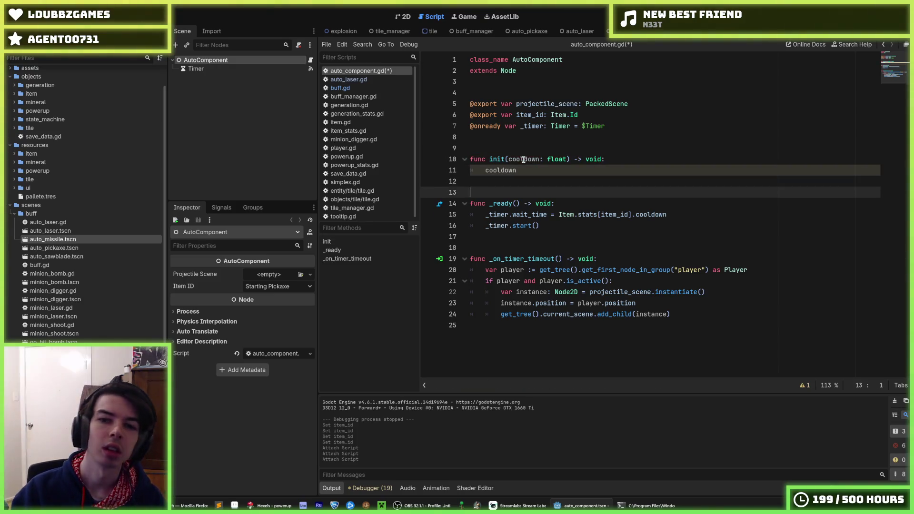
{"action": "key", "text": "End"}
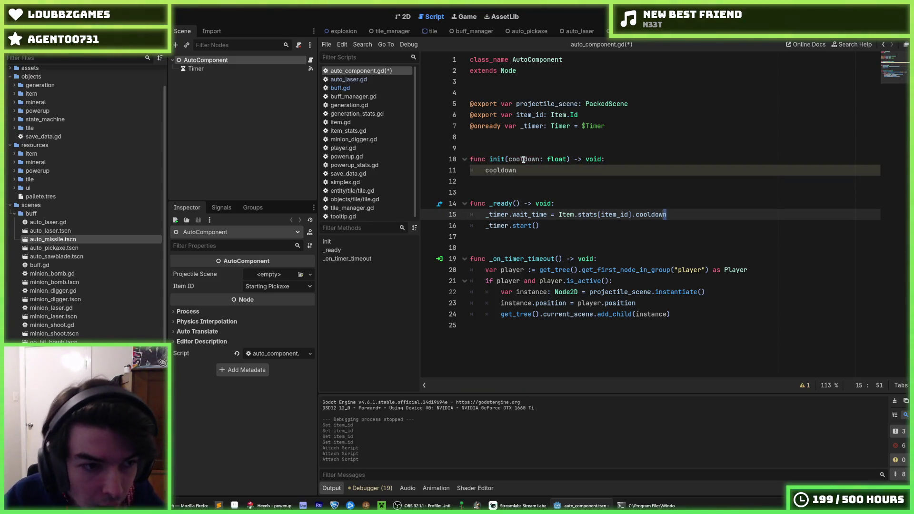
Replace Item.stats[item_id].cooldown with cooldown in _ready's wait_time assignment
{"action": "key", "text": "ctrl+shift+Left"}
{"action": "key", "text": "ctrl+shift+Left"}
{"action": "key", "text": "ctrl+shift+Left"}
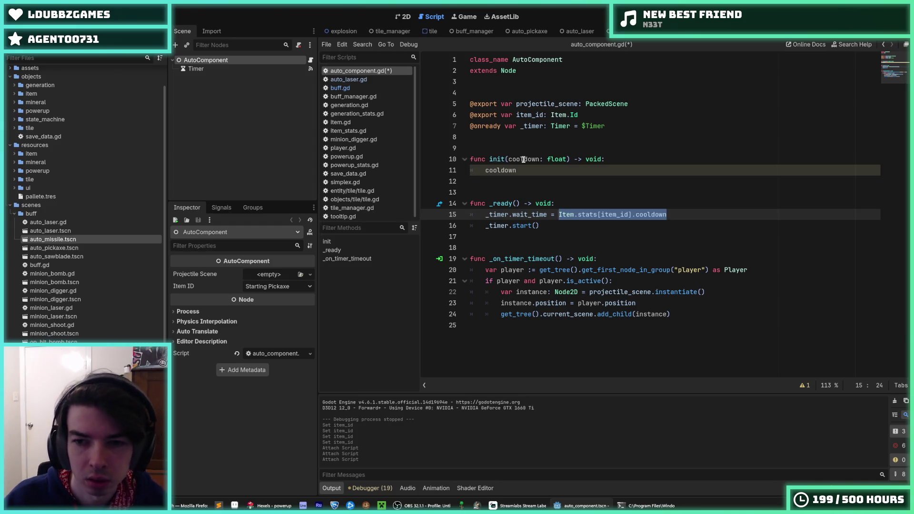
{"action": "type", "text": "cooldown"}
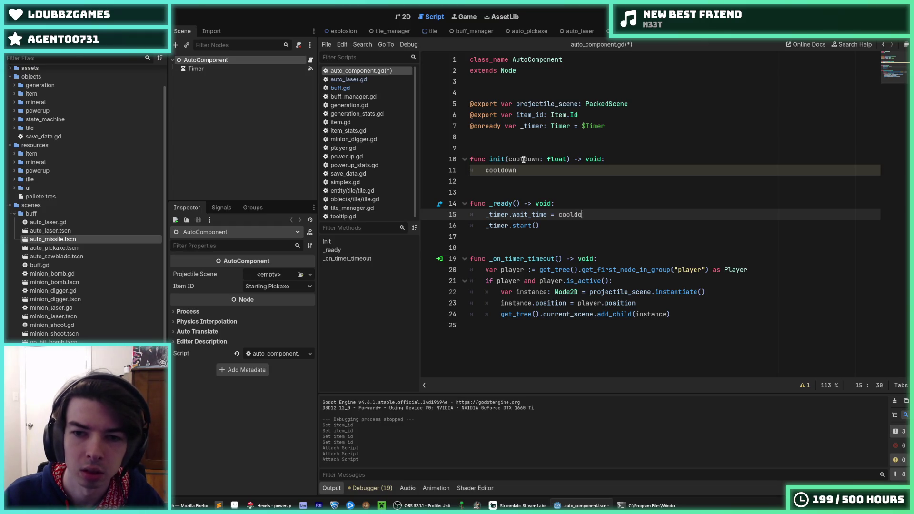
{"action": "key", "text": "Up"}
{"action": "key", "text": "Up"}
{"action": "key", "text": "Up"}
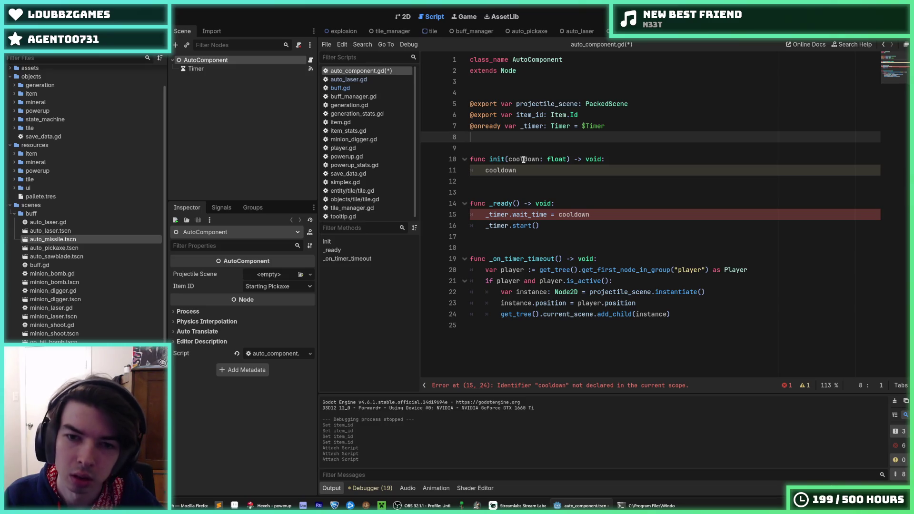
Start a _timer.wait_time line in the init body using autocompletion
{"action": "key", "text": "Return"}
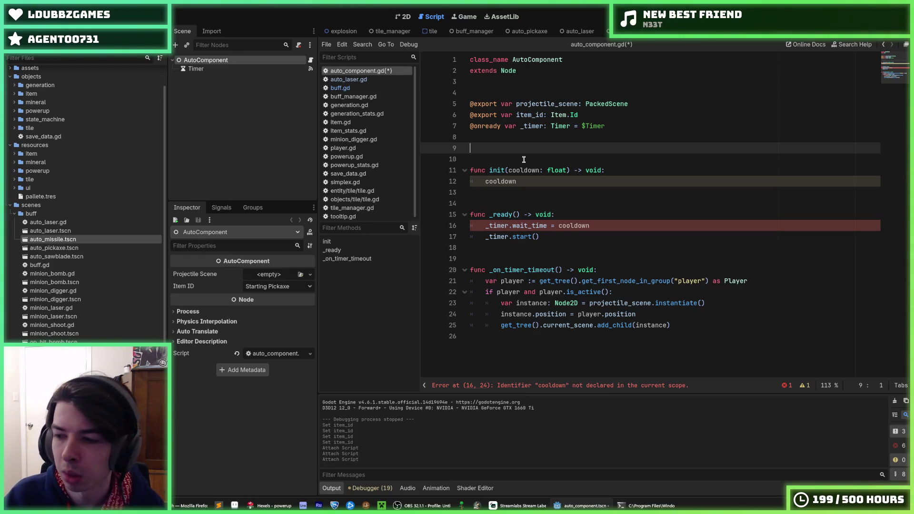
{"action": "key", "text": "Down"}
{"action": "key", "text": "Down"}
{"action": "key", "text": "Down"}
{"action": "key", "text": "Up"}
{"action": "key", "text": "End"}
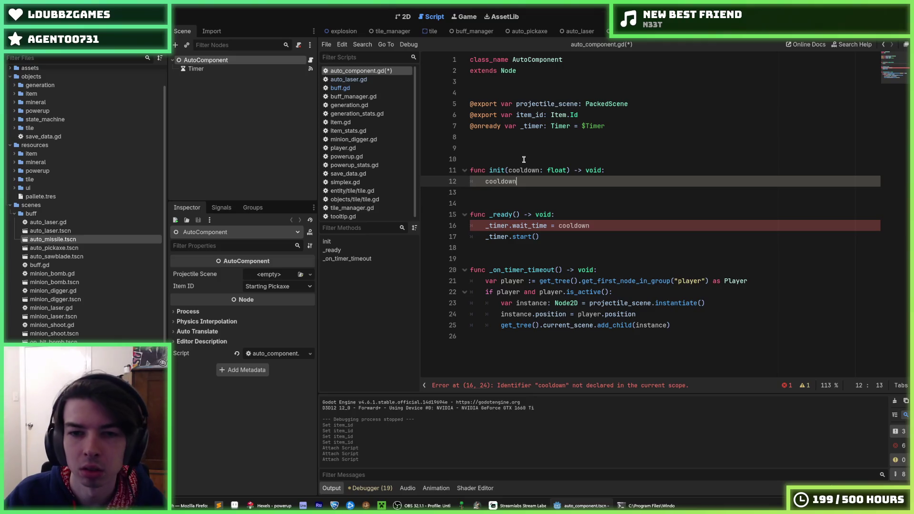
{"action": "key", "text": "Return"}
{"action": "type", "text": "$"}
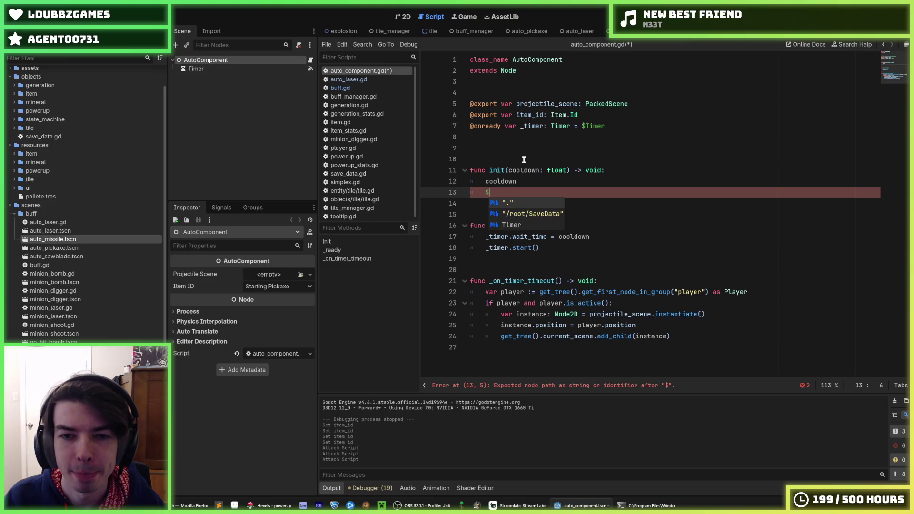
{"action": "key", "text": "BackSpace"}
{"action": "type", "text": "_timer.wai"}
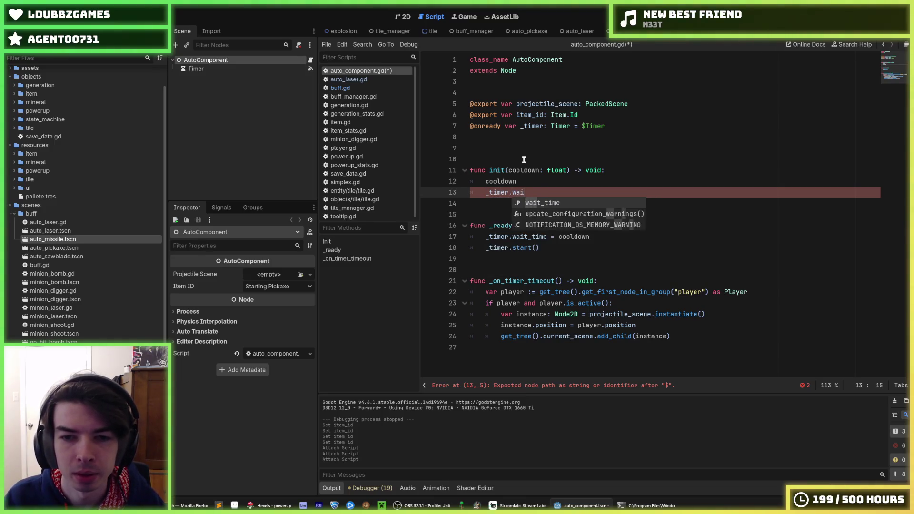
{"action": "type", "text": "t_t"}
{"action": "key", "text": "Return"}
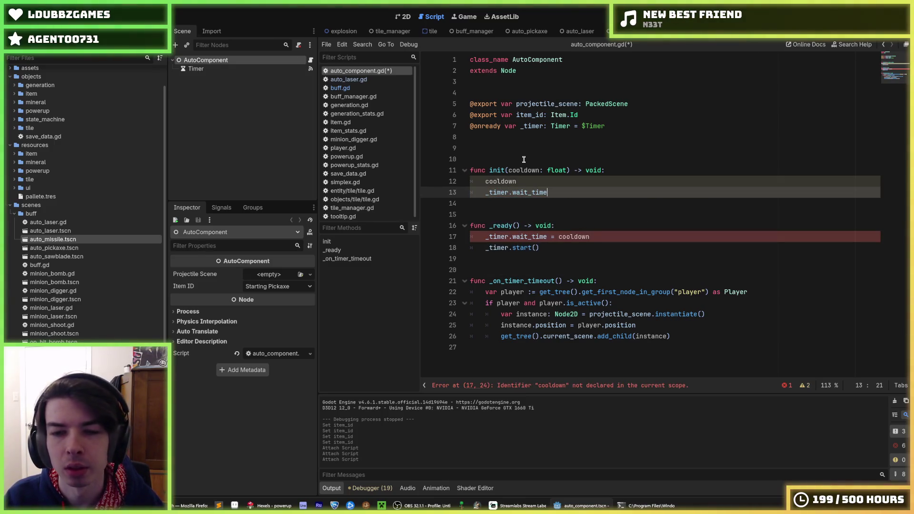
Move the two timer lines from _ready into init and delete the leftover placeholder lines
{"action": "key", "text": "Down"}
{"action": "key", "text": "Down"}
{"action": "key", "text": "Down"}
{"action": "key", "text": "shift+Down"}
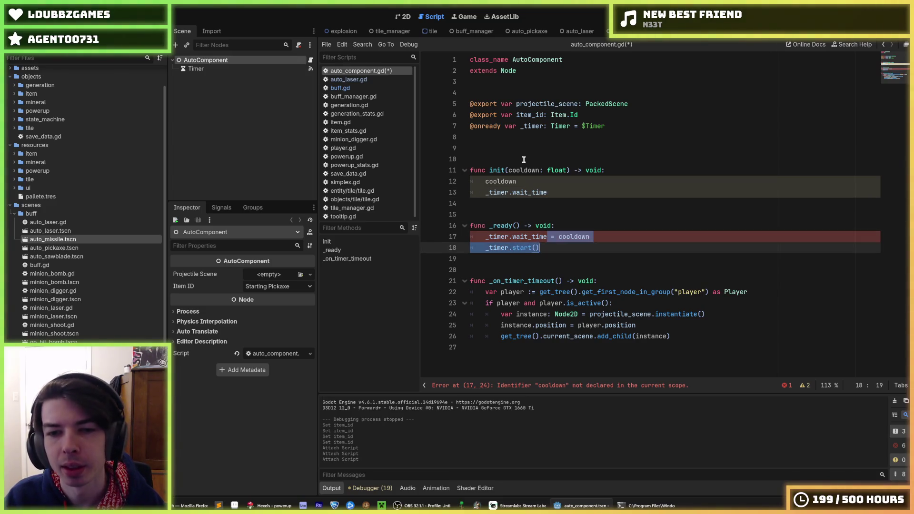
{"action": "key", "text": "alt+Up"}
{"action": "key", "text": "alt+Up"}
{"action": "key", "text": "alt+Up"}
{"action": "key", "text": "Up"}
{"action": "key", "text": "Up"}
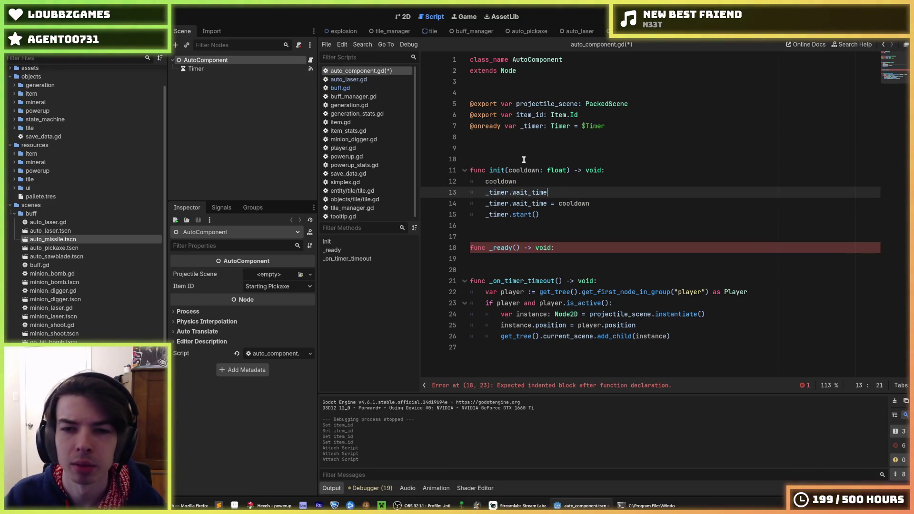
{"action": "key", "text": "shift+Home"}
{"action": "key", "text": "BackSpace"}
{"action": "key", "text": "BackSpace"}
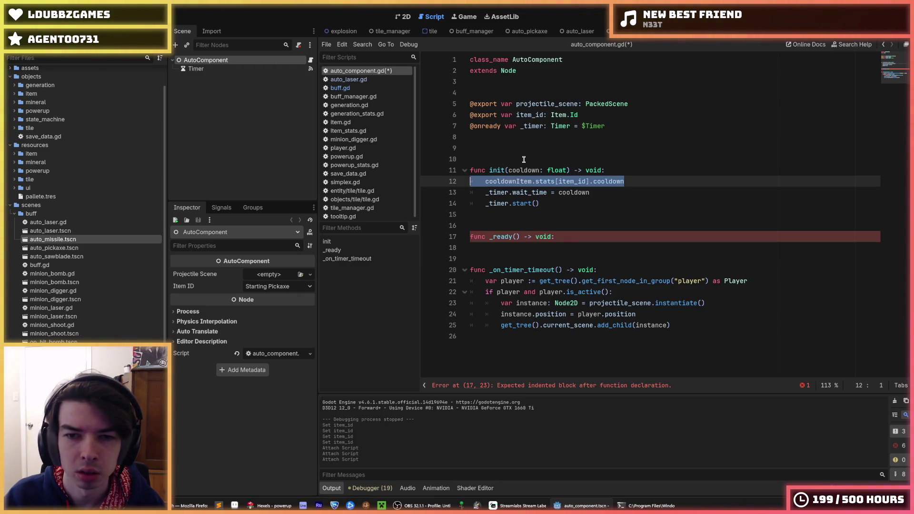
{"action": "key", "text": "ctrl+shift+k"}
{"action": "key", "text": "Down"}
{"action": "key", "text": "End"}
Delete the now-empty _ready function and save auto_component.gd
{"action": "key", "text": "Down"}
{"action": "key", "text": "Down"}
{"action": "key", "text": "Down"}
{"action": "key", "text": "End"}
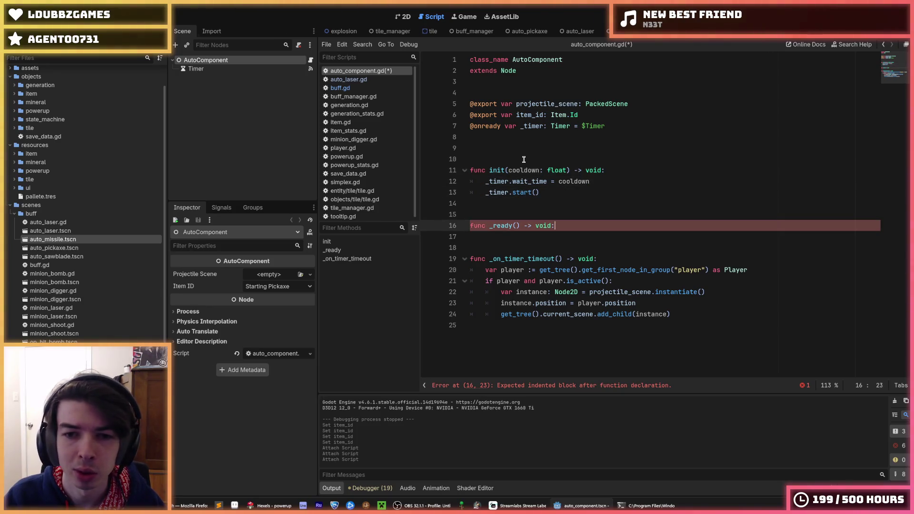
{"action": "key", "text": "shift+Up"}
{"action": "key", "text": "shift+Up"}
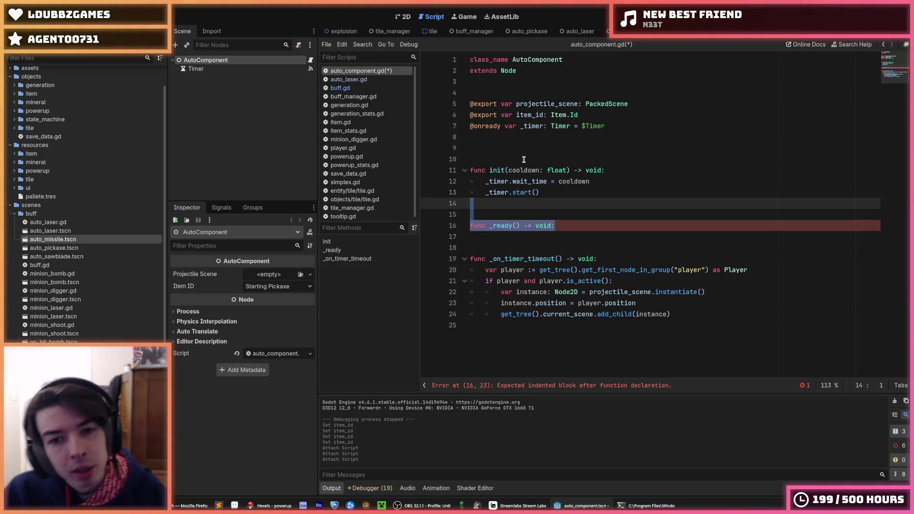
{"action": "key", "text": "BackSpace"}
{"action": "key", "text": "Up"}
{"action": "key", "text": "End"}
{"action": "key", "text": "ctrl+s"}
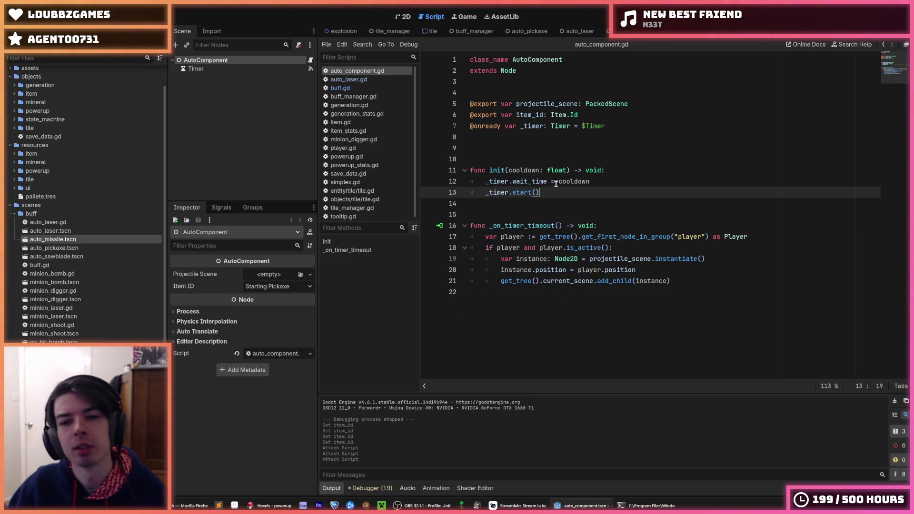
{"action": "left_click", "coordinate": [598, 184]}
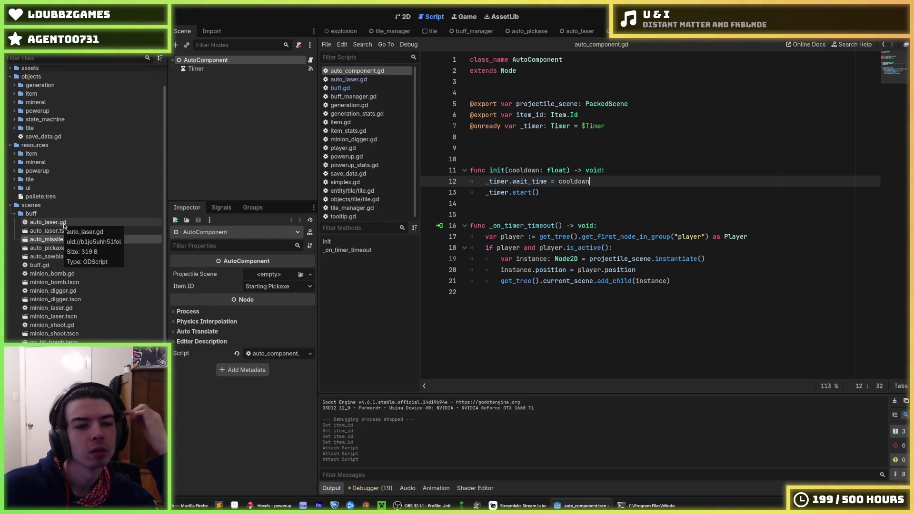
Open auto_laser.tscn and its auto_laser.gd script from the FileSystem dock
{"action": "double_click", "coordinate": [61, 226]}
{"action": "left_click", "coordinate": [61, 223]}
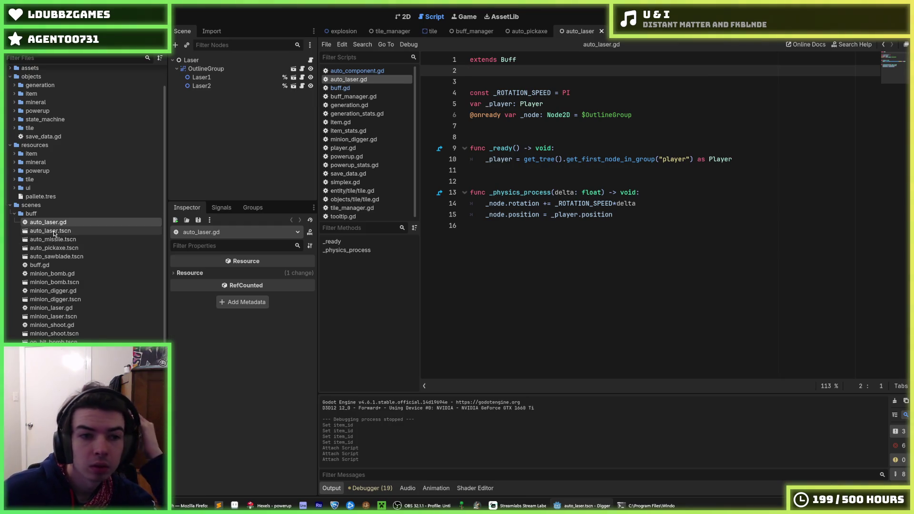
{"action": "left_click", "coordinate": [50, 231]}
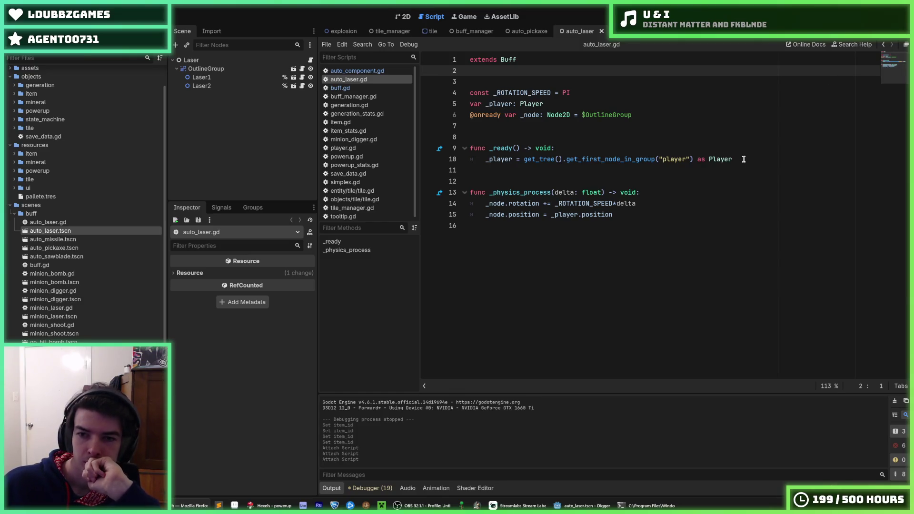
Move up through auto_laser.gd from _ready to the _ROTATION_SPEED and _player declarations
{"action": "left_click", "coordinate": [725, 151]}
{"action": "left_click", "coordinate": [680, 137]}
{"action": "left_click", "coordinate": [664, 127]}
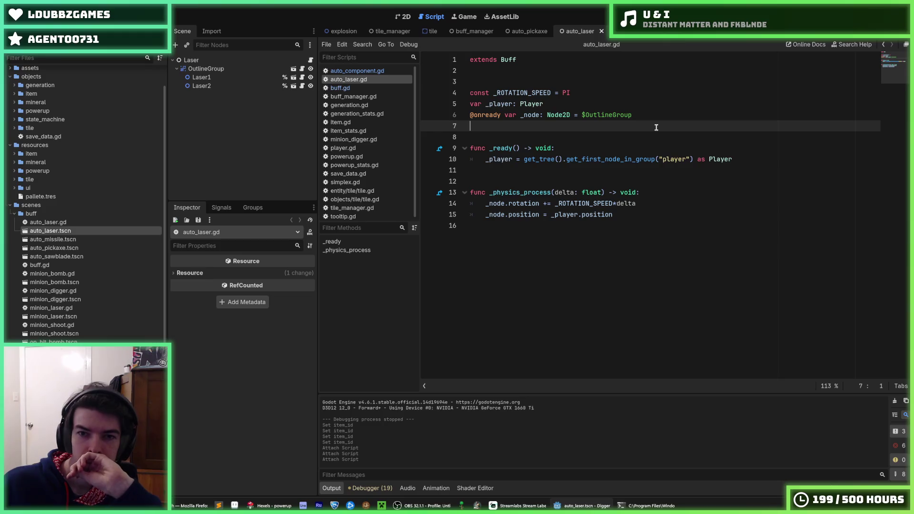
{"action": "left_click", "coordinate": [647, 114]}
{"action": "left_click", "coordinate": [637, 104]}
{"action": "left_click", "coordinate": [629, 97]}
{"action": "left_click", "coordinate": [626, 101]}
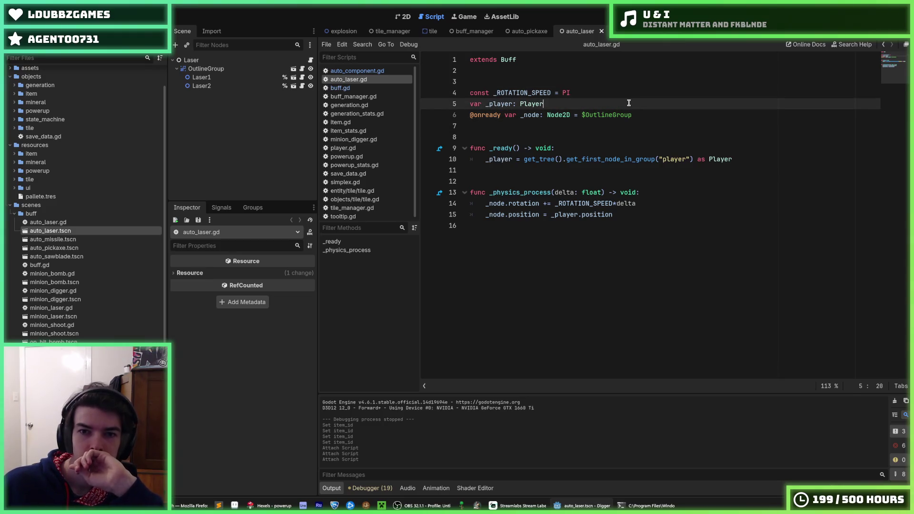
{"action": "left_click", "coordinate": [611, 98]}
{"action": "left_click", "coordinate": [604, 102]}
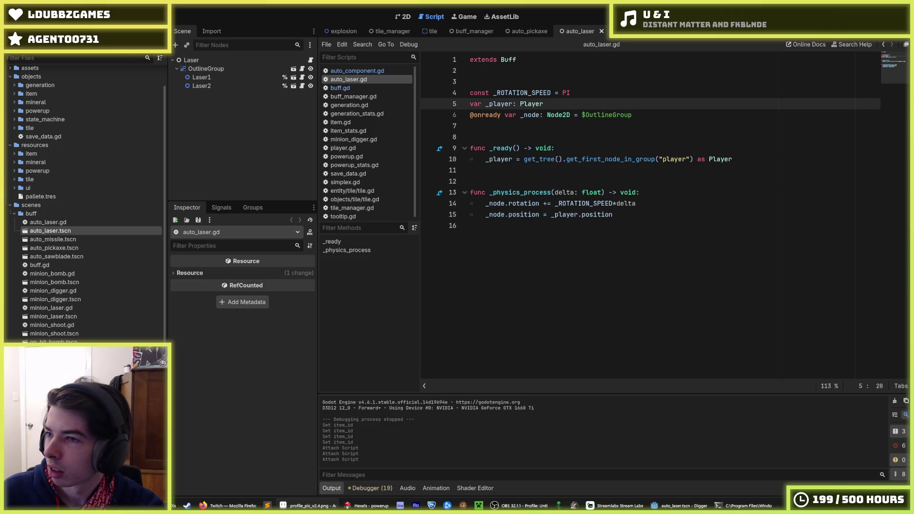
{"action": "left_click", "coordinate": [310, 505]}
Zoom and pan onto the brown square and make its brown the current colour
{"action": "scroll", "coordinate": [596, 247], "scroll_direction": "down", "scroll_amount": 1}
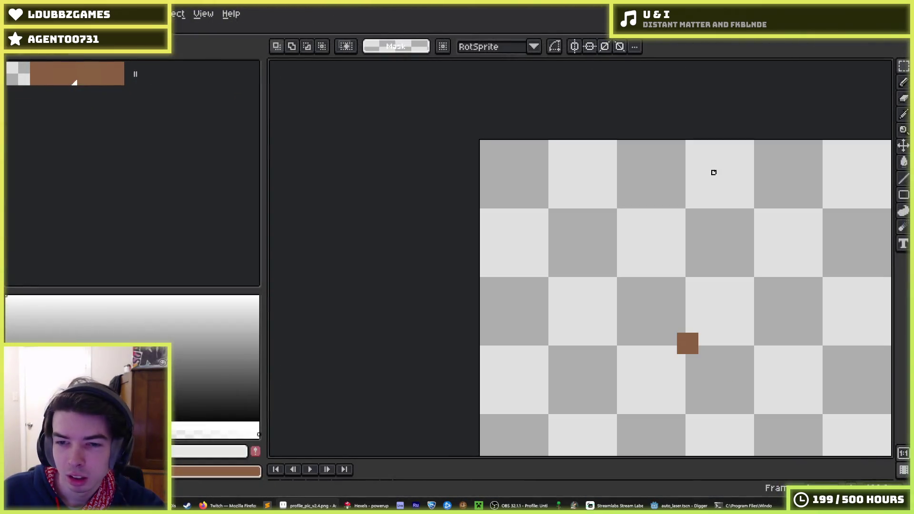
{"action": "left_click_drag", "start_coordinate": [712, 169], "coordinate": [543, 102]}
{"action": "key", "text": "minus"}
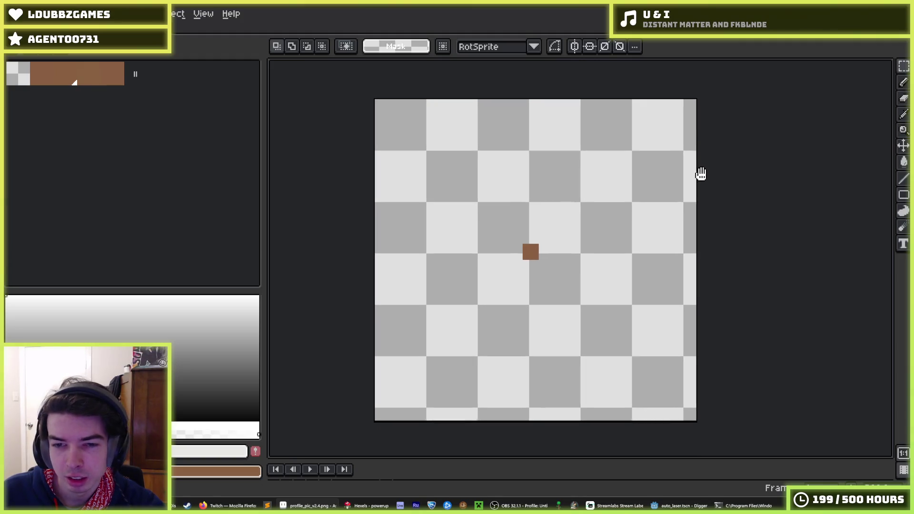
{"action": "scroll", "coordinate": [584, 224], "scroll_direction": "up", "scroll_amount": 5}
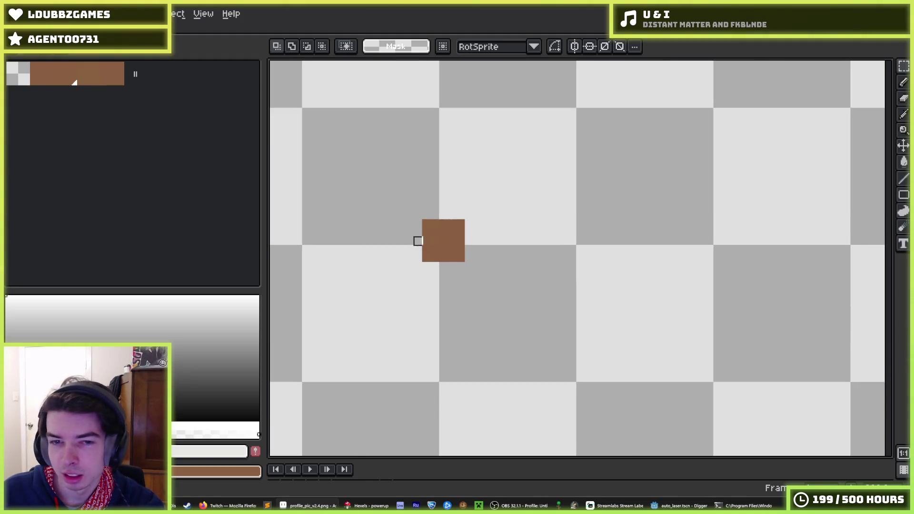
{"action": "left_click_drag", "start_coordinate": [529, 257], "coordinate": [651, 288]}
{"action": "scroll", "coordinate": [650, 288], "scroll_direction": "down", "scroll_amount": 2}
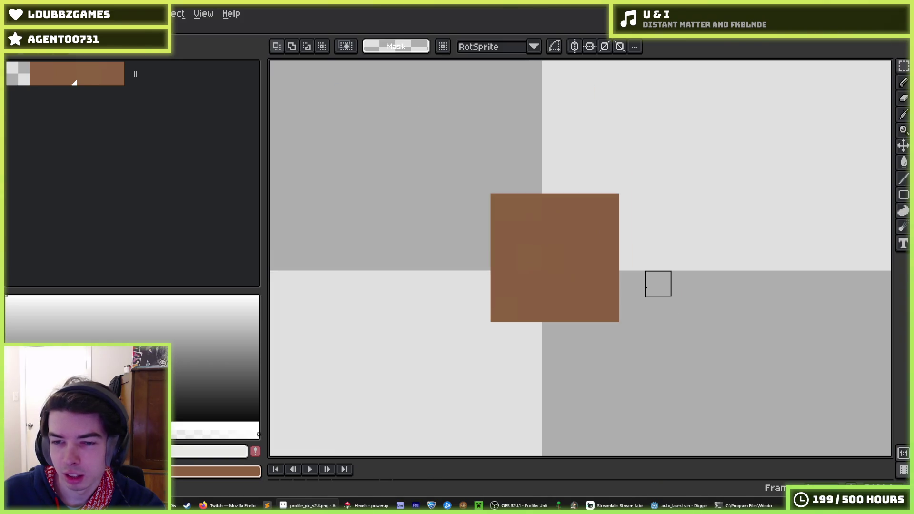
{"action": "scroll", "coordinate": [658, 284], "scroll_direction": "down", "scroll_amount": 4}
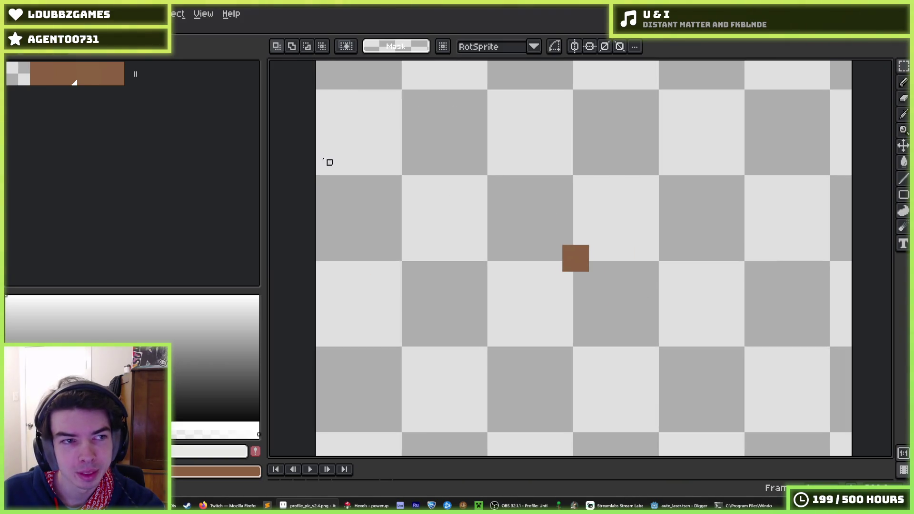
{"action": "left_click", "coordinate": [119, 85]}
{"action": "scroll", "coordinate": [546, 226], "scroll_direction": "up", "scroll_amount": 5}
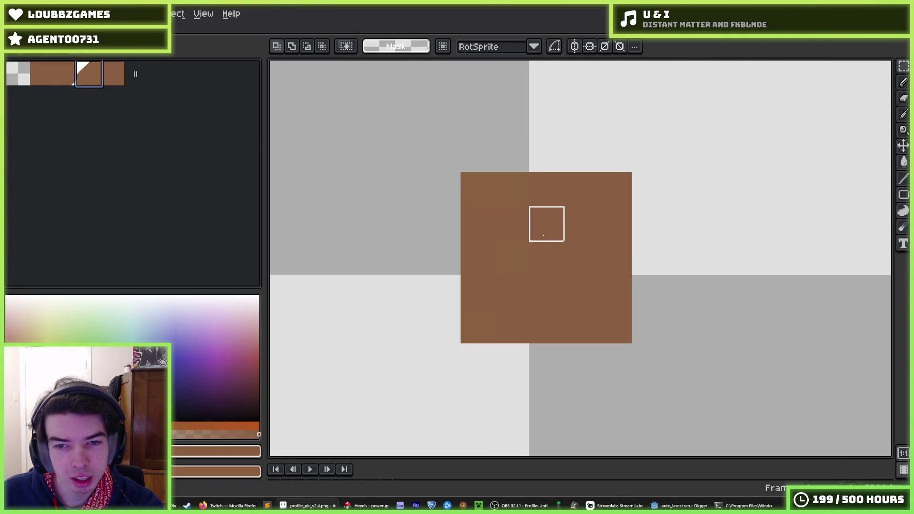
Sample brown shades across the square and its corner with the Eyedropper
{"action": "key", "text": "i"}
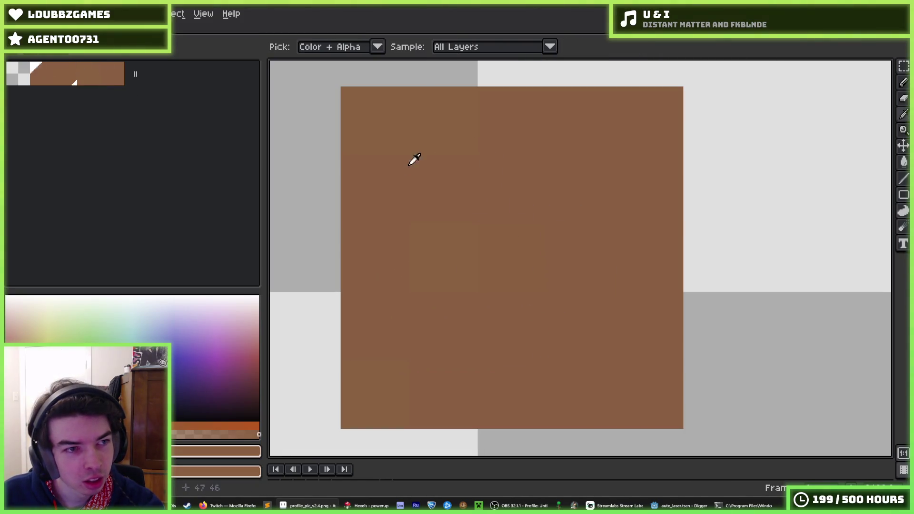
{"action": "mouse_move", "coordinate": [363, 257]}
{"action": "left_mouse_down"}
{"action": "mouse_move", "coordinate": [502, 242]}
{"action": "mouse_move", "coordinate": [343, 195]}
{"action": "left_mouse_up"}
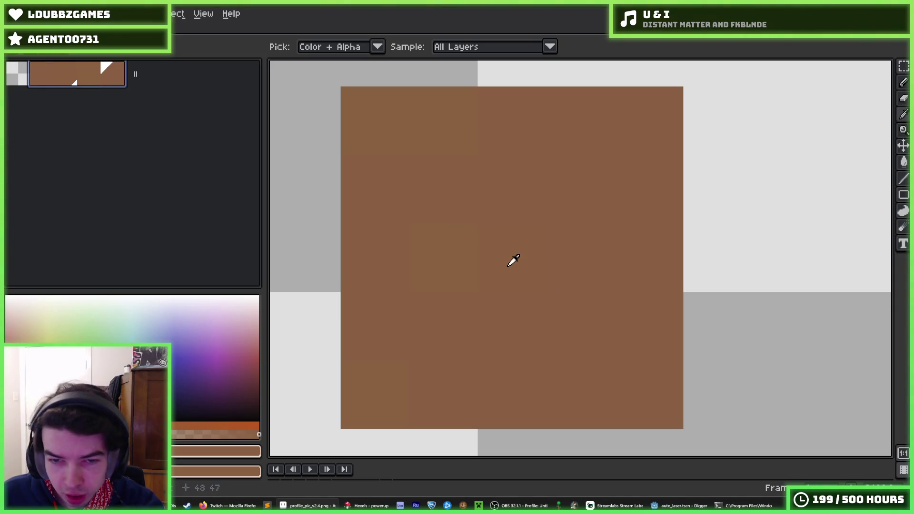
{"action": "left_click", "coordinate": [514, 238]}
{"action": "left_click", "coordinate": [449, 141]}
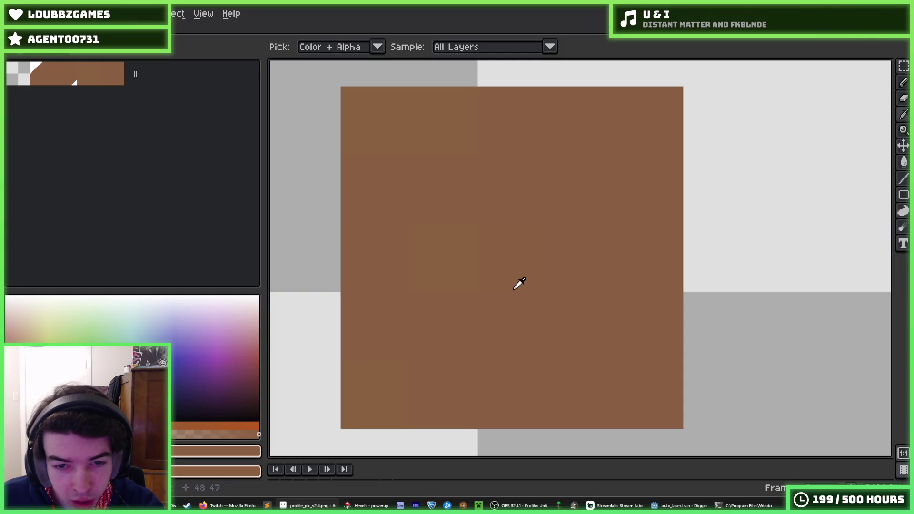
{"action": "mouse_move", "coordinate": [509, 360]}
{"action": "left_mouse_down"}
{"action": "mouse_move", "coordinate": [512, 243]}
{"action": "mouse_move", "coordinate": [496, 222]}
{"action": "mouse_move", "coordinate": [606, 376]}
{"action": "left_mouse_up"}
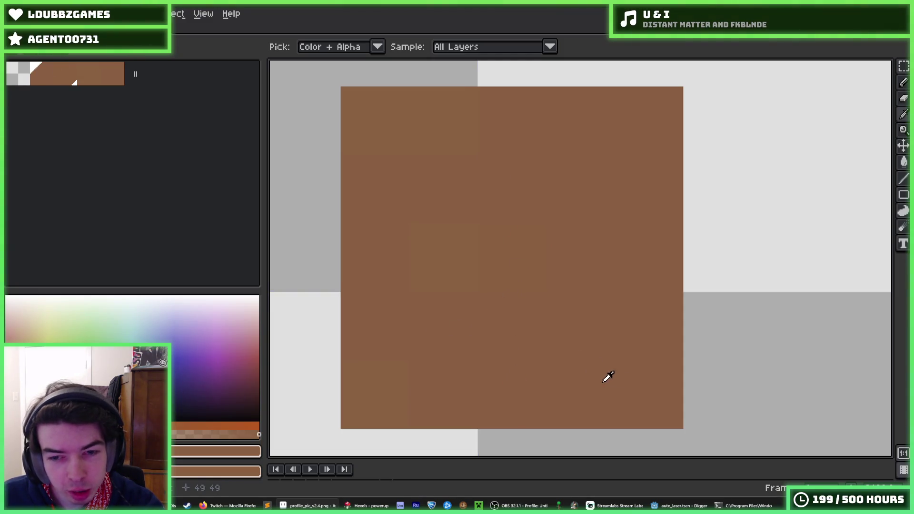
{"action": "left_click_drag", "start_coordinate": [648, 307], "coordinate": [447, 222]}
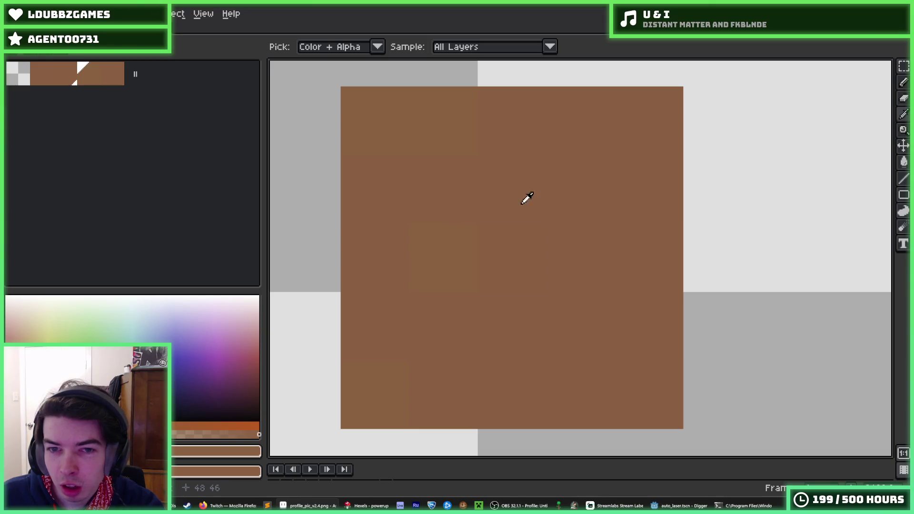
{"action": "mouse_move", "coordinate": [529, 209]}
{"action": "left_mouse_down"}
{"action": "mouse_move", "coordinate": [414, 112]}
{"action": "mouse_move", "coordinate": [343, 118]}
{"action": "mouse_move", "coordinate": [349, 82]}
{"action": "mouse_move", "coordinate": [400, 103]}
{"action": "left_mouse_up"}
{"action": "key", "text": "minus"}
{"action": "key", "text": "minus"}
{"action": "key", "text": "minus"}
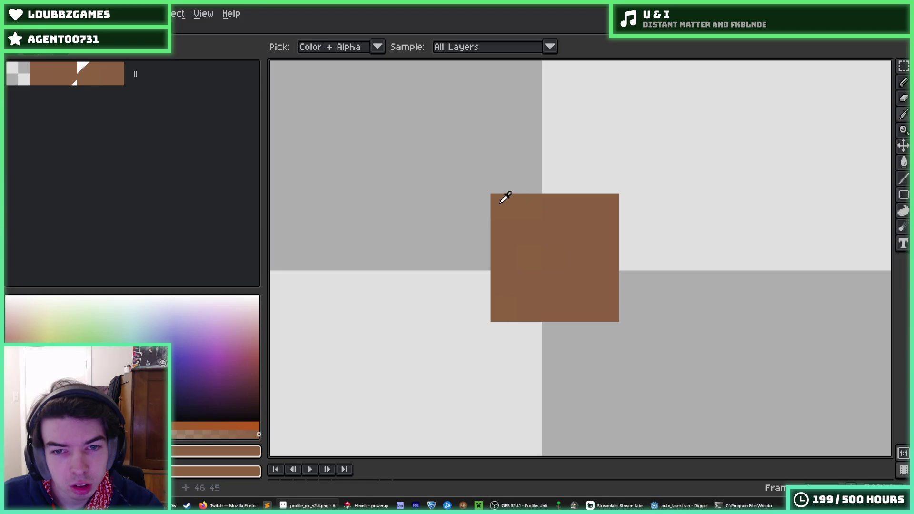
{"action": "mouse_move", "coordinate": [494, 202]}
{"action": "left_mouse_down"}
{"action": "mouse_move", "coordinate": [551, 220]}
{"action": "mouse_move", "coordinate": [586, 291]}
{"action": "mouse_move", "coordinate": [490, 211]}
{"action": "mouse_move", "coordinate": [571, 272]}
{"action": "mouse_move", "coordinate": [555, 206]}
{"action": "mouse_move", "coordinate": [528, 247]}
{"action": "mouse_move", "coordinate": [593, 244]}
{"action": "left_mouse_up"}
Zoom in on the sprite, pick a colour, and switch to the 13px black brush
{"action": "key", "text": "minus"}
{"action": "key", "text": "minus"}
{"action": "key", "text": "minus"}
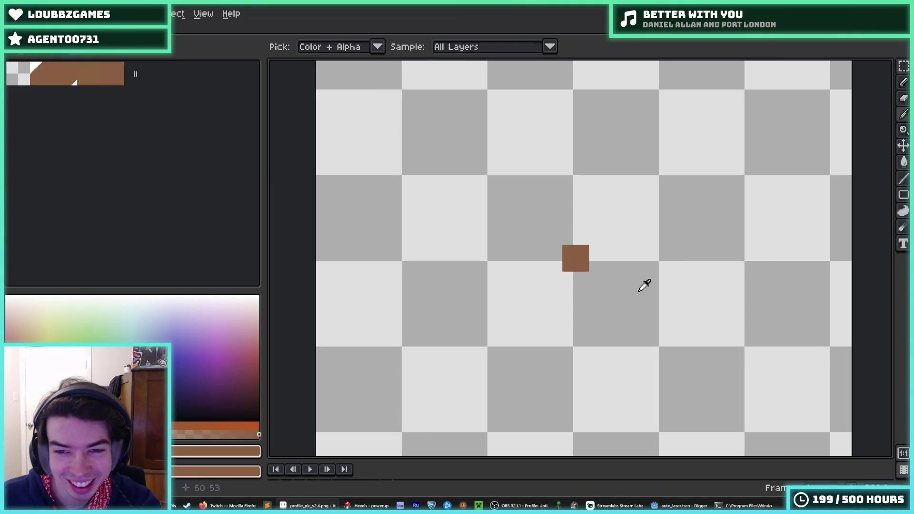
{"action": "key", "text": "plus"}
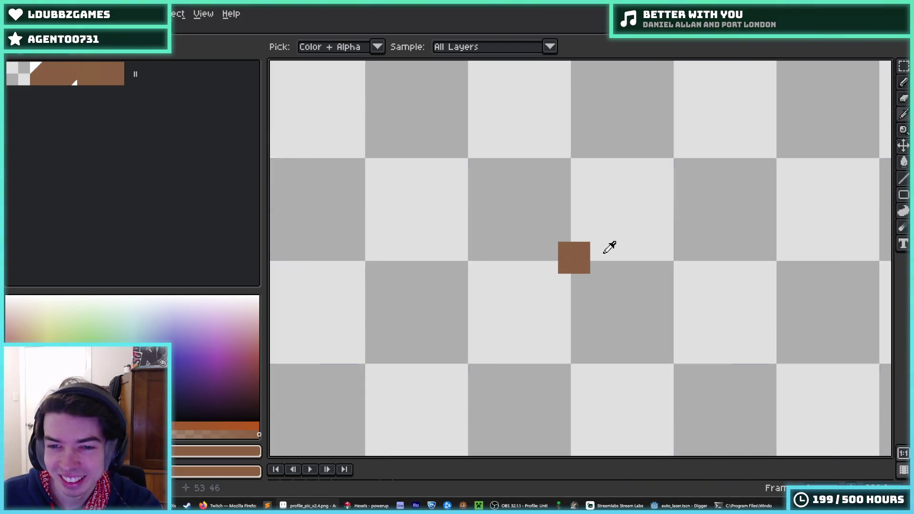
{"action": "key", "text": "plus"}
{"action": "key", "text": "plus"}
{"action": "key", "text": "minus"}
{"action": "key", "text": "minus"}
{"action": "key", "text": "minus"}
{"action": "key", "text": "plus"}
{"action": "key", "text": "plus"}
{"action": "key", "text": "plus"}
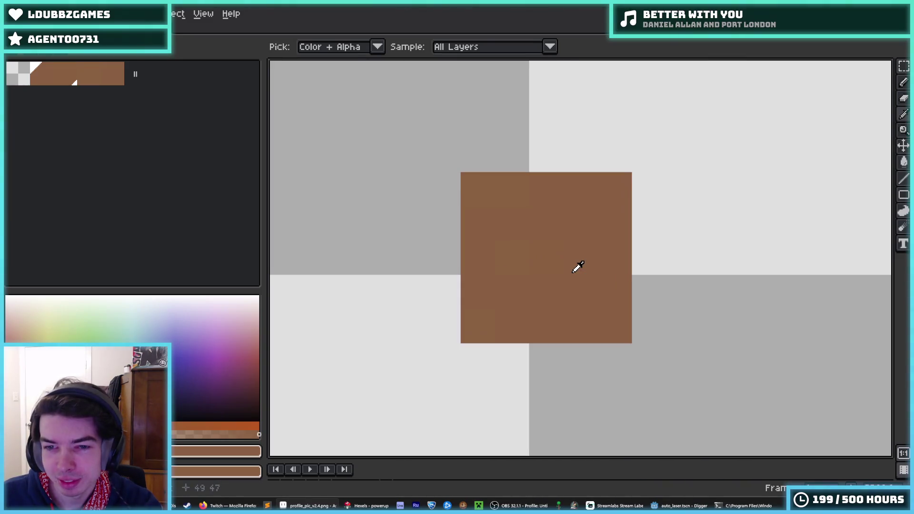
{"action": "left_click", "coordinate": [503, 247]}
{"action": "key", "text": "minus"}
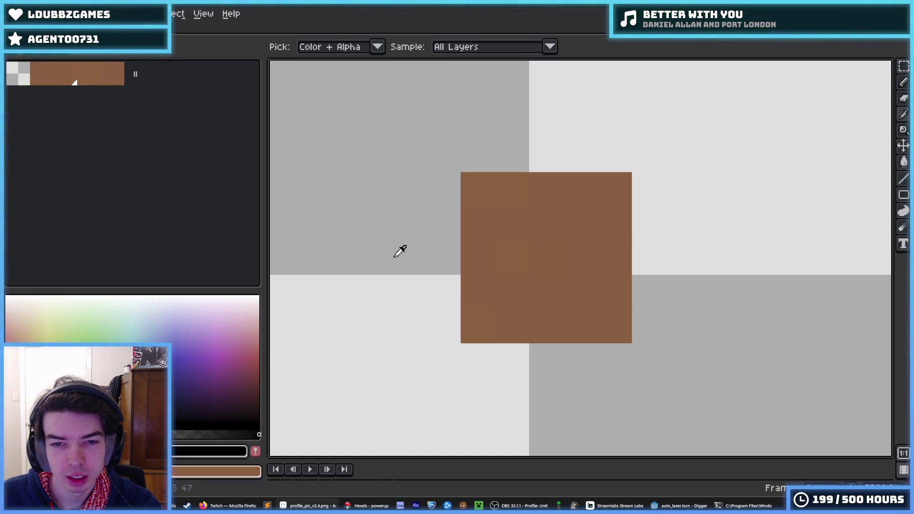
{"action": "key", "text": "b"}
{"action": "scroll", "coordinate": [497, 223], "scroll_direction": "down", "scroll_amount": 20}
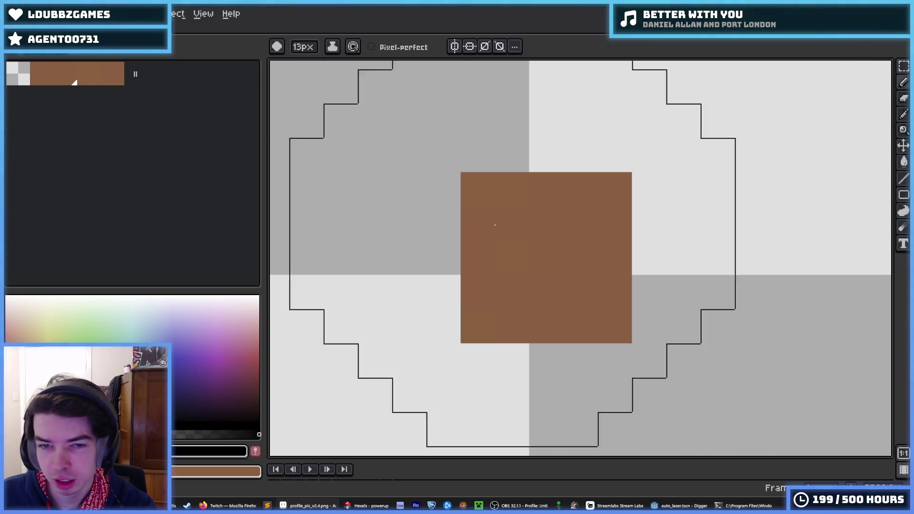
{"action": "left_click", "coordinate": [511, 223]}
{"action": "left_click", "coordinate": [580, 223]}
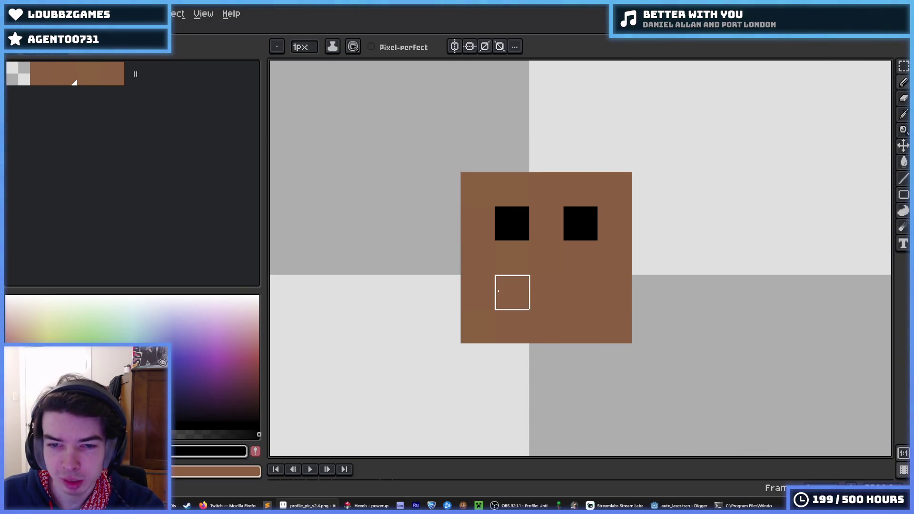
{"action": "mouse_move", "coordinate": [478, 291]}
{"action": "left_mouse_down"}
{"action": "mouse_move", "coordinate": [511, 326]}
{"action": "mouse_move", "coordinate": [614, 287]}
{"action": "left_mouse_up"}
{"action": "scroll", "coordinate": [719, 314], "scroll_direction": "down", "scroll_amount": 5}
{"action": "scroll", "coordinate": [669, 284], "scroll_direction": "up", "scroll_amount": 3}
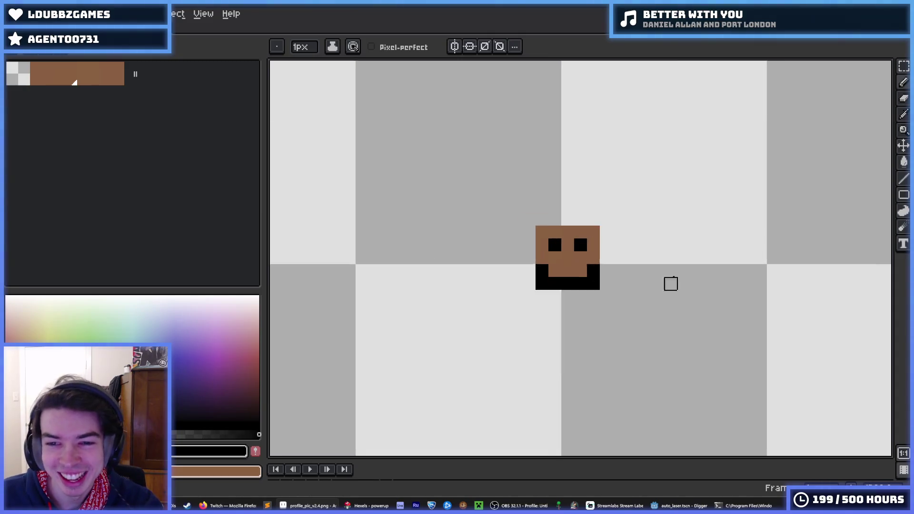
{"action": "scroll", "coordinate": [632, 213], "scroll_direction": "down", "scroll_amount": 3}
{"action": "scroll", "coordinate": [579, 255], "scroll_direction": "up", "scroll_amount": 5}
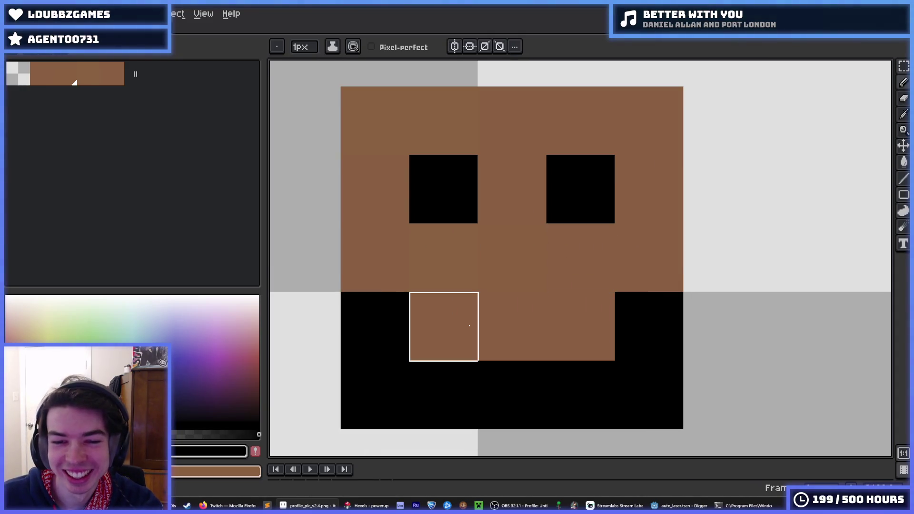
{"action": "scroll", "coordinate": [709, 258], "scroll_direction": "down", "scroll_amount": 5}
{"action": "scroll", "coordinate": [663, 259], "scroll_direction": "down", "scroll_amount": 3}
{"action": "scroll", "coordinate": [579, 257], "scroll_direction": "up", "scroll_amount": 6}
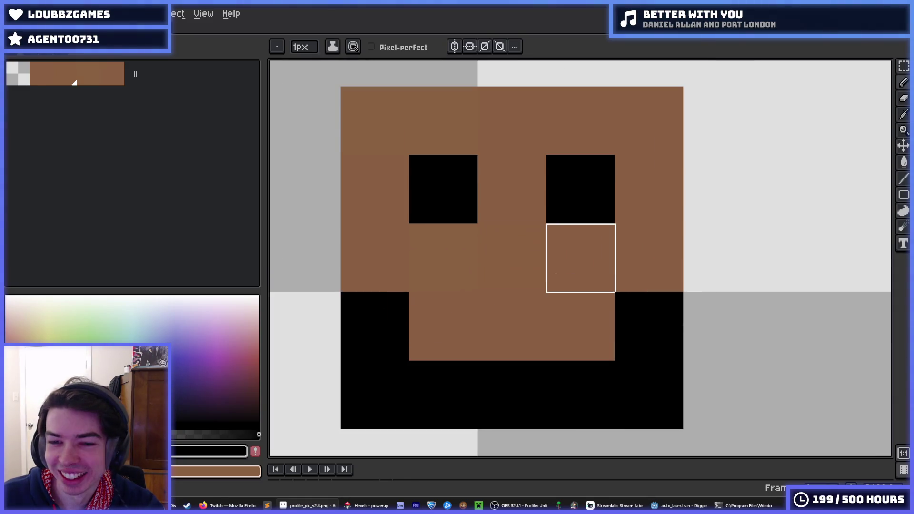
{"action": "scroll", "coordinate": [579, 308], "scroll_direction": "down", "scroll_amount": 1}
{"action": "scroll", "coordinate": [547, 292], "scroll_direction": "down", "scroll_amount": 1}
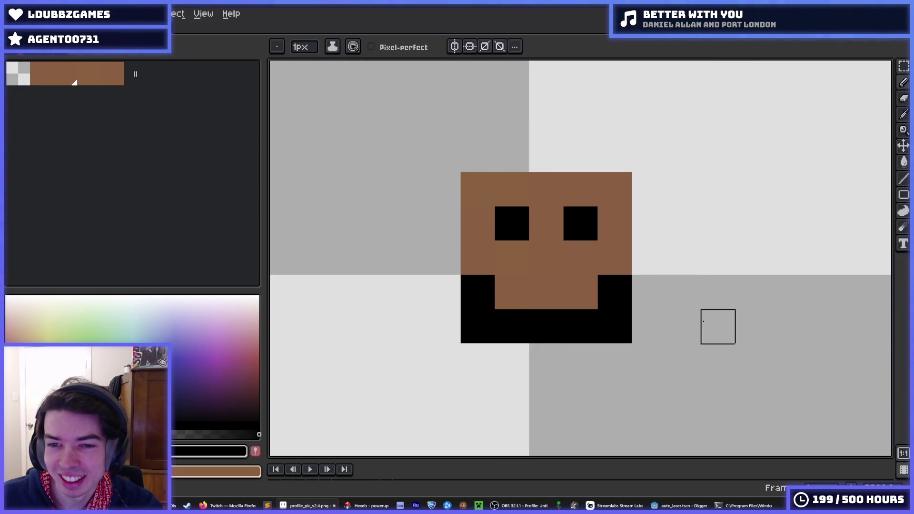
{"action": "scroll", "coordinate": [605, 280], "scroll_direction": "down", "scroll_amount": 5}
{"action": "key", "text": "ctrl+z"}
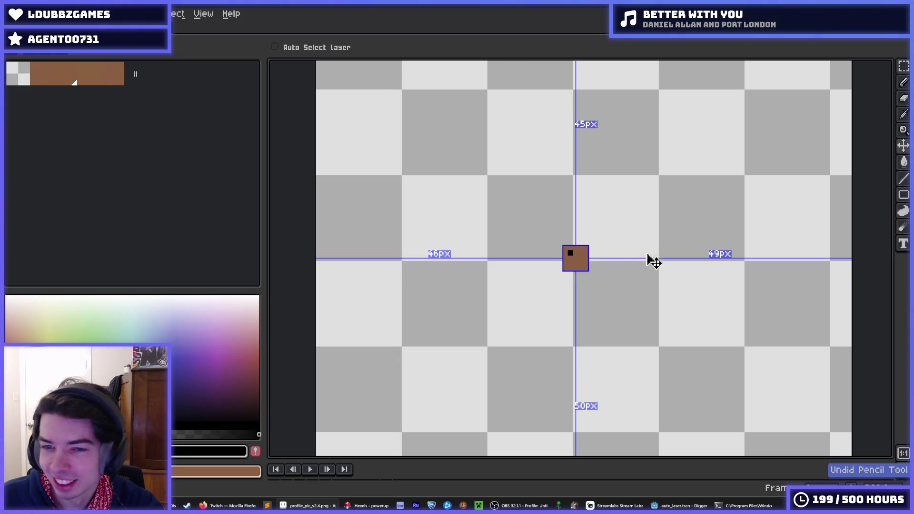
{"action": "scroll", "coordinate": [552, 242], "scroll_direction": "up", "scroll_amount": 5}
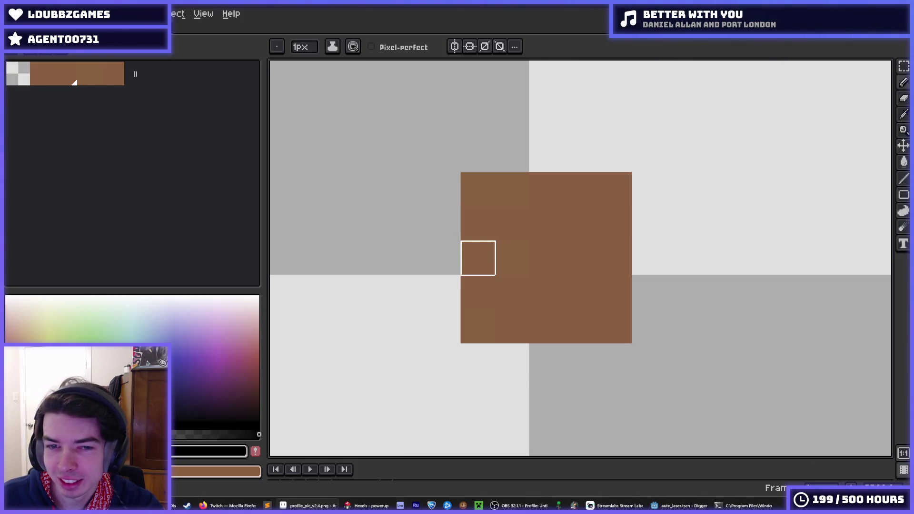
{"action": "left_click", "coordinate": [492, 236]}
{"action": "left_click", "coordinate": [617, 226]}
{"action": "left_click", "coordinate": [517, 270]}
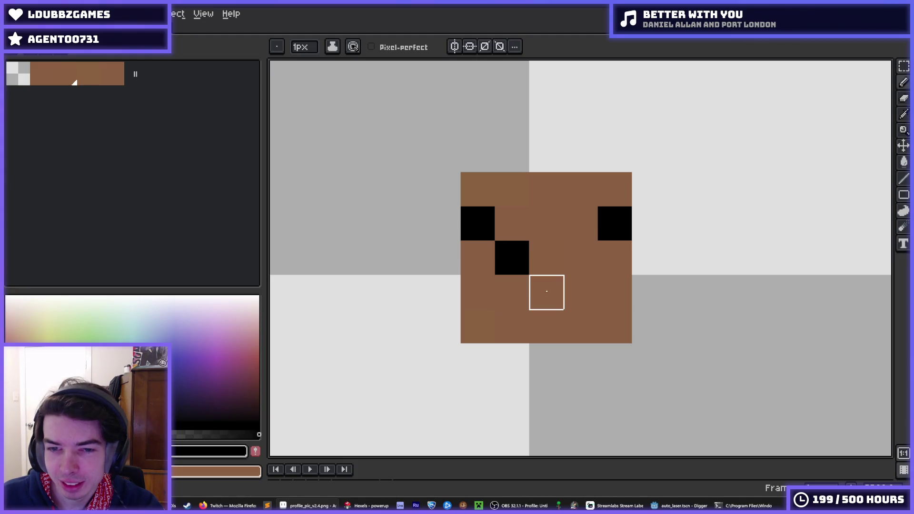
{"action": "key", "text": "ctrl+z"}
{"action": "left_click", "coordinate": [513, 293]}
{"action": "left_click", "coordinate": [581, 293]}
{"action": "left_click", "coordinate": [547, 326]}
{"action": "left_click", "coordinate": [511, 325]}
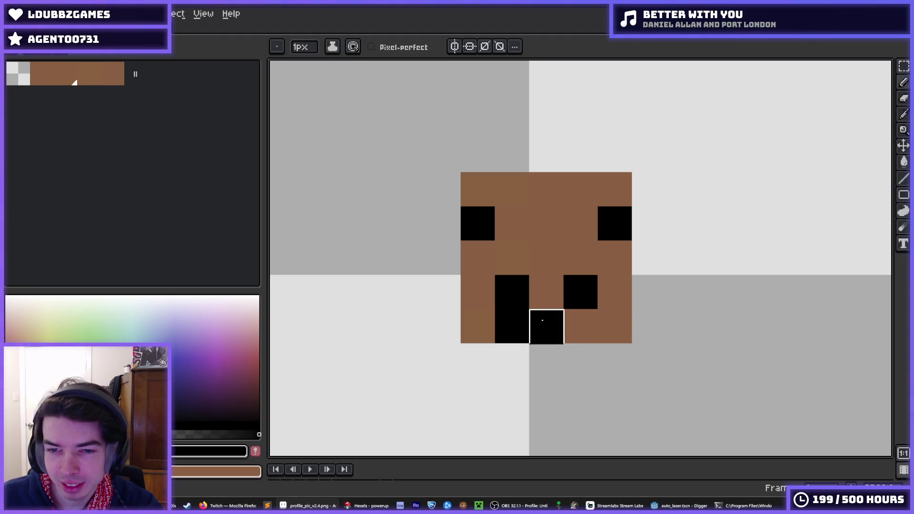
{"action": "left_click", "coordinate": [580, 326]}
{"action": "scroll", "coordinate": [684, 257], "scroll_direction": "down", "scroll_amount": 5}
{"action": "scroll", "coordinate": [595, 252], "scroll_direction": "up", "scroll_amount": 5}
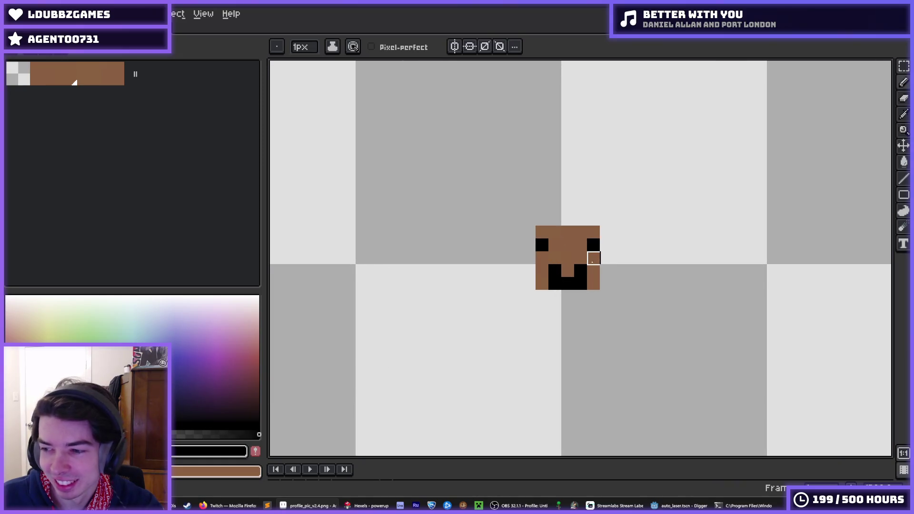
{"action": "left_click", "coordinate": [578, 232], "text": "alt"}
{"action": "scroll", "coordinate": [576, 243], "scroll_direction": "down", "scroll_amount": 5}
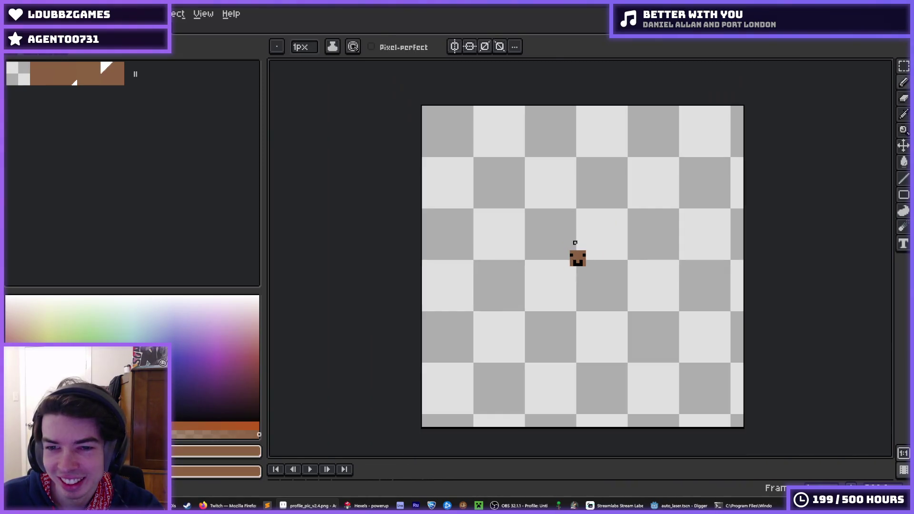
{"action": "scroll", "coordinate": [574, 259], "scroll_direction": "up", "scroll_amount": 5}
{"action": "key", "text": "ctrl+z"}
{"action": "key", "text": "ctrl+z"}
{"action": "key", "text": "ctrl+z"}
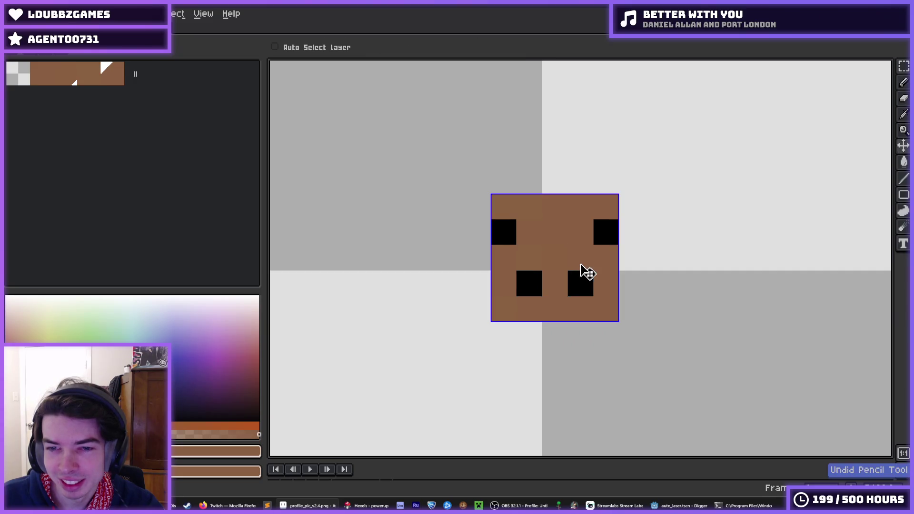
{"action": "key", "text": "ctrl+z"}
{"action": "key", "text": "b"}
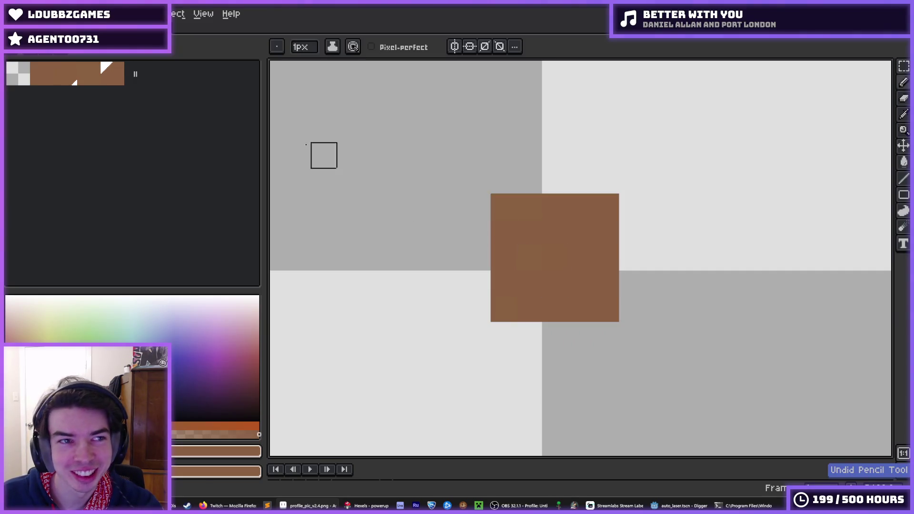
{"action": "scroll", "coordinate": [592, 258], "scroll_direction": "down", "scroll_amount": 3}
{"action": "scroll", "coordinate": [592, 259], "scroll_direction": "up", "scroll_amount": 3}
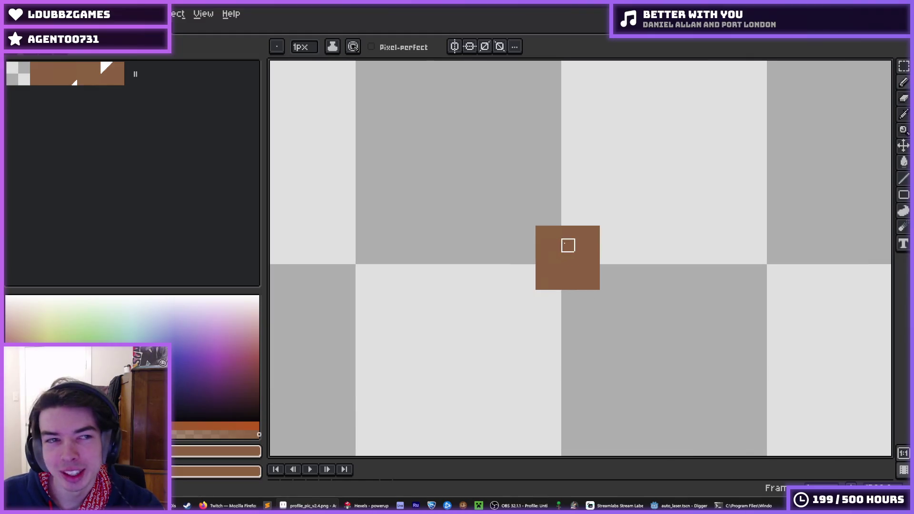
{"action": "scroll", "coordinate": [594, 242], "scroll_direction": "down", "scroll_amount": 3}
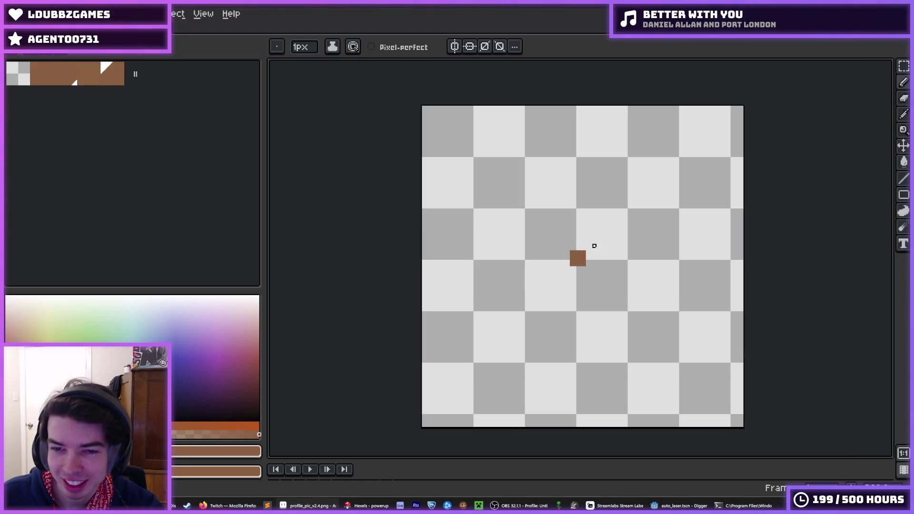
{"action": "scroll", "coordinate": [566, 271], "scroll_direction": "up", "scroll_amount": 4}
{"action": "scroll", "coordinate": [580, 275], "scroll_direction": "down", "scroll_amount": 1}
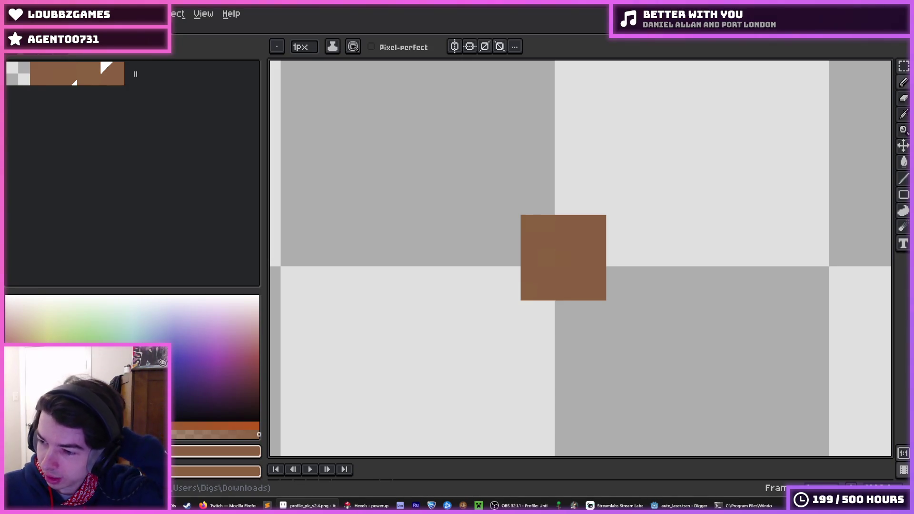
{"action": "scroll", "coordinate": [605, 230], "scroll_direction": "up", "scroll_amount": 2}
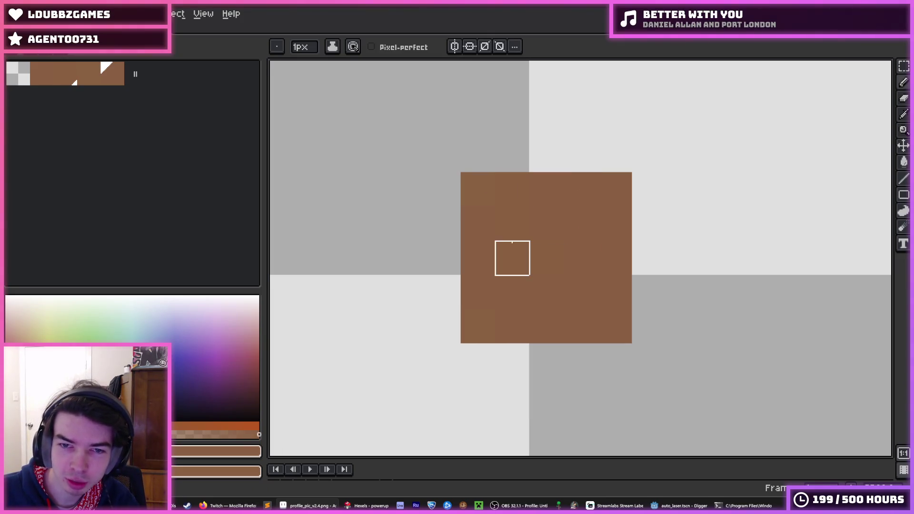
Set the lower colour to gray, try an erase stroke on the square, and undo it
{"action": "left_click", "coordinate": [215, 471]}
{"action": "left_click", "coordinate": [266, 378]}
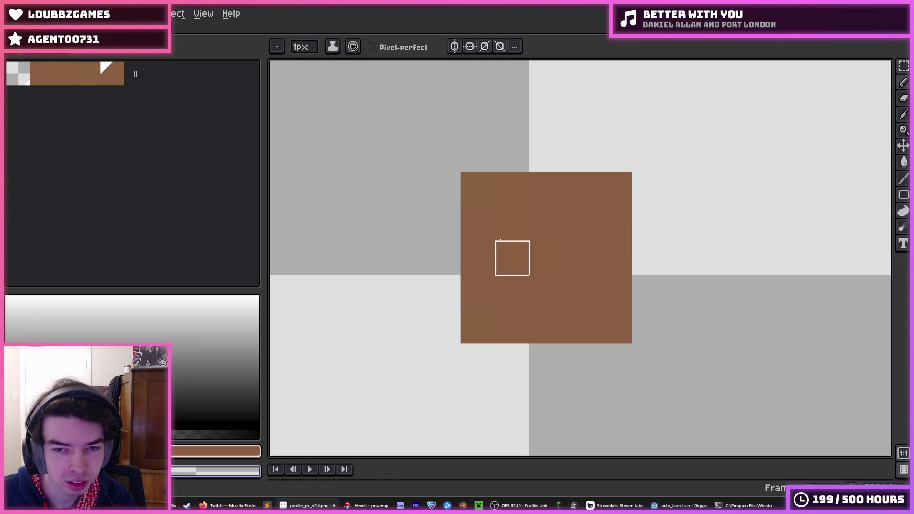
{"action": "mouse_move", "coordinate": [512, 258]}
{"action": "left_mouse_down"}
{"action": "mouse_move", "coordinate": [546, 290]}
{"action": "mouse_move", "coordinate": [477, 257]}
{"action": "mouse_move", "coordinate": [546, 223]}
{"action": "mouse_move", "coordinate": [581, 224]}
{"action": "mouse_move", "coordinate": [531, 311]}
{"action": "left_mouse_up"}
{"action": "key", "text": "ctrl+z"}
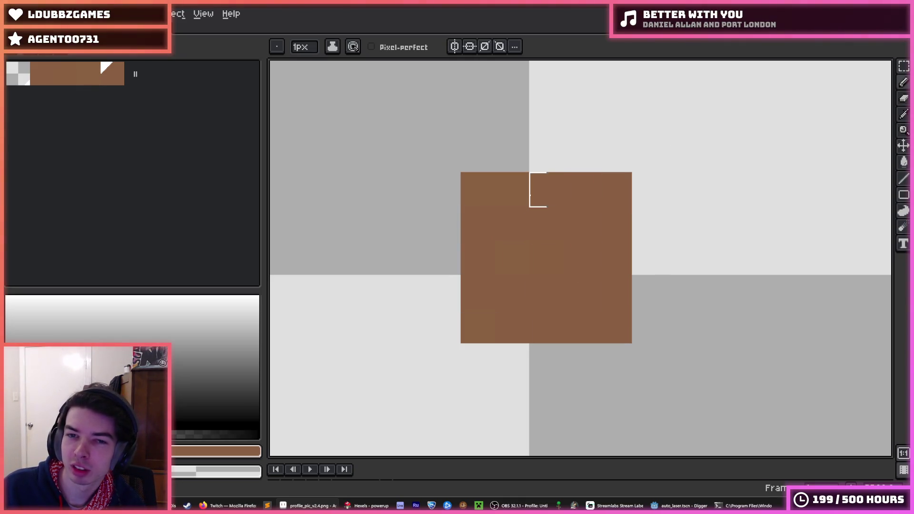
Zoom around the unchanged brown square, then close Aseprite and return to Godot
{"action": "key", "text": "minus"}
{"action": "key", "text": "minus"}
{"action": "key", "text": "minus"}
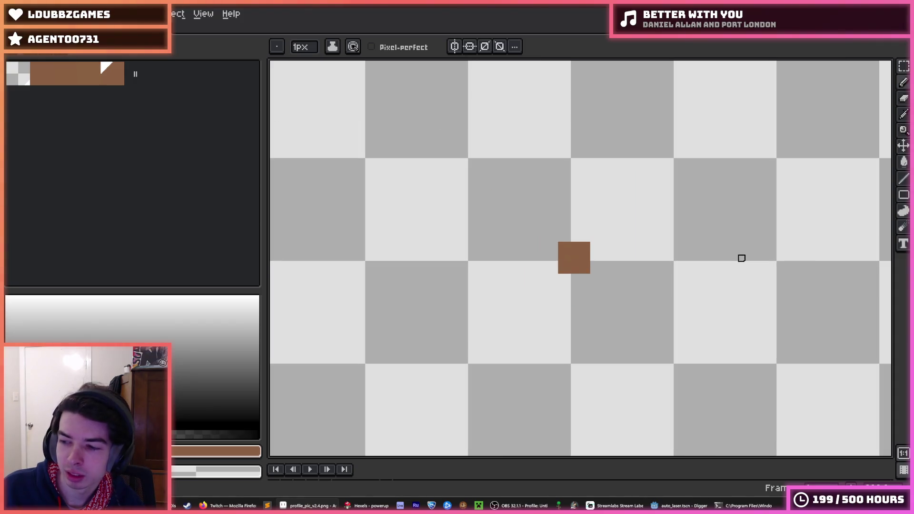
{"action": "key", "text": "plus"}
{"action": "key", "text": "plus"}
{"action": "key", "text": "plus"}
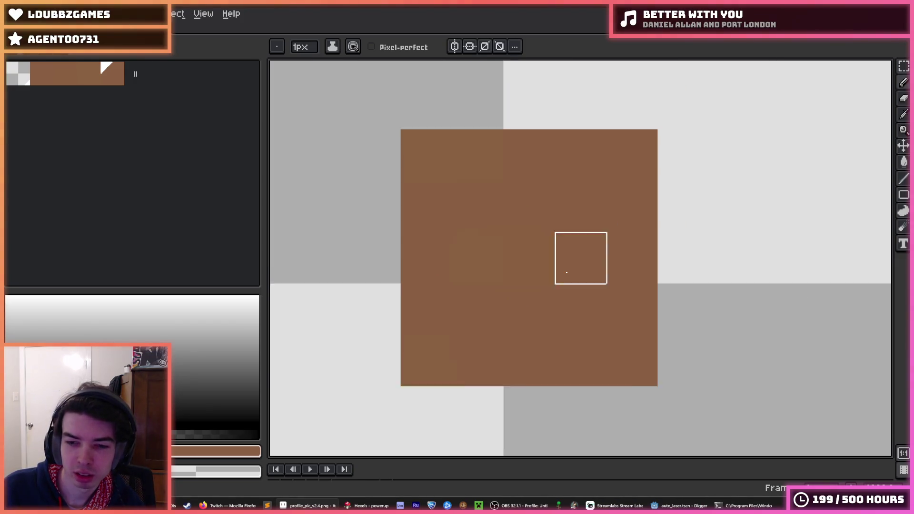
{"action": "scroll", "coordinate": [566, 272], "scroll_direction": "down", "scroll_amount": 1}
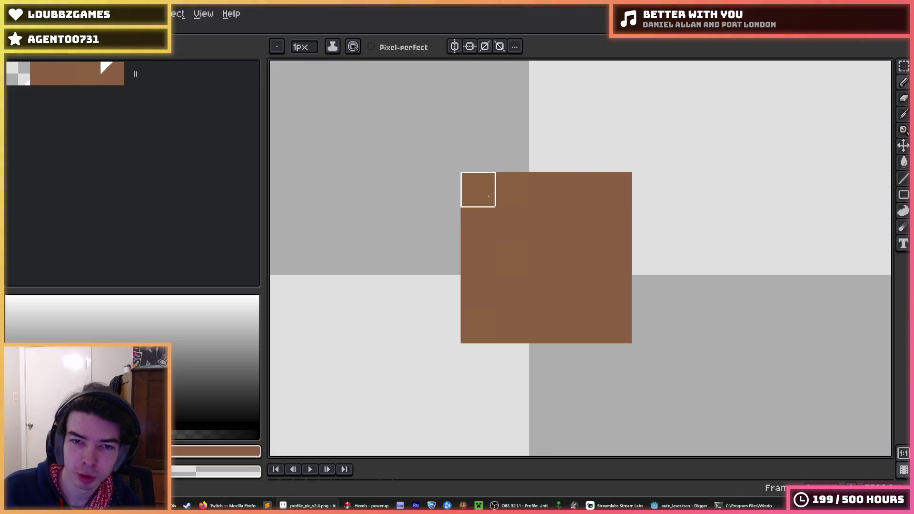
{"action": "scroll", "coordinate": [494, 188], "scroll_direction": "down", "scroll_amount": 5}
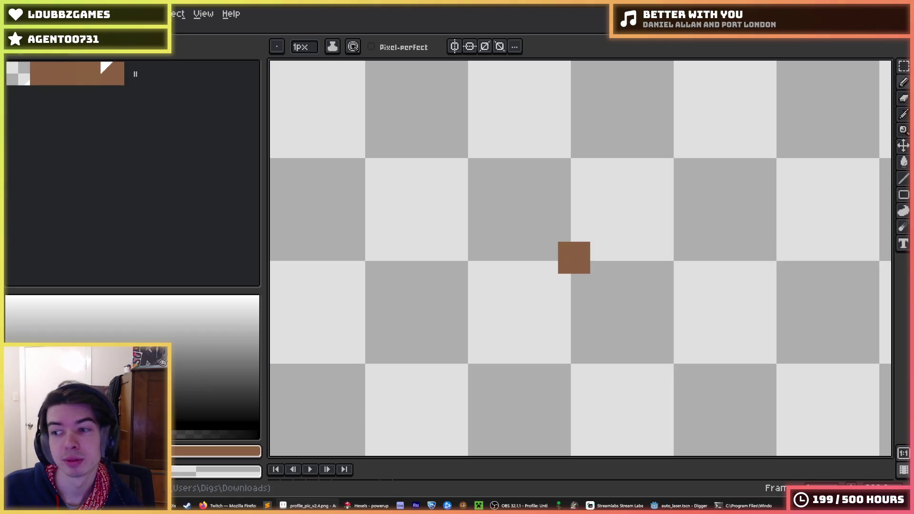
{"action": "key", "text": "alt+F4"}
{"action": "left_click", "coordinate": [642, 214]}
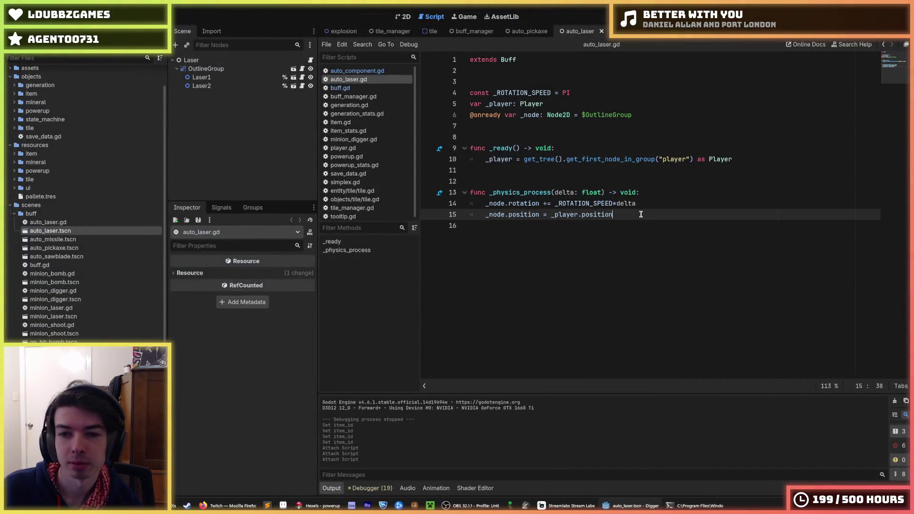
{"action": "left_click", "coordinate": [652, 203]}
{"action": "left_click", "coordinate": [654, 191]}
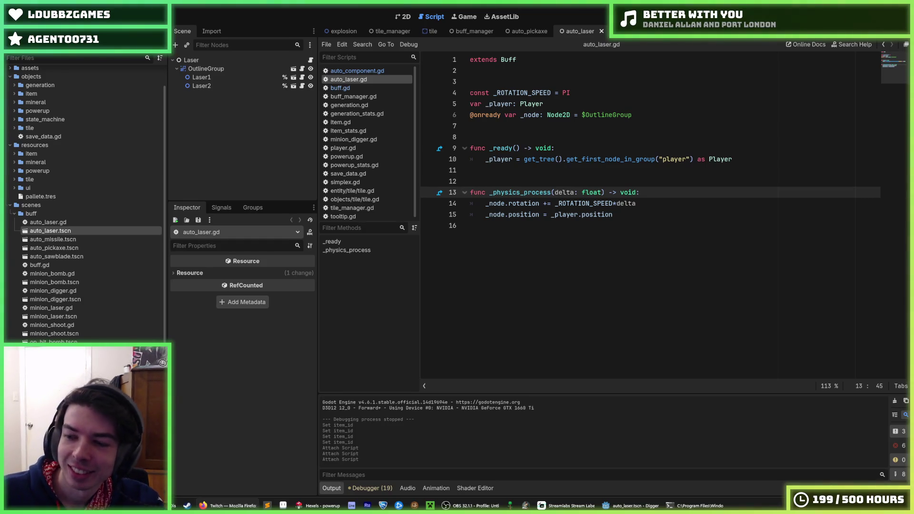
{"action": "left_click", "coordinate": [642, 213]}
{"action": "left_click", "coordinate": [650, 203]}
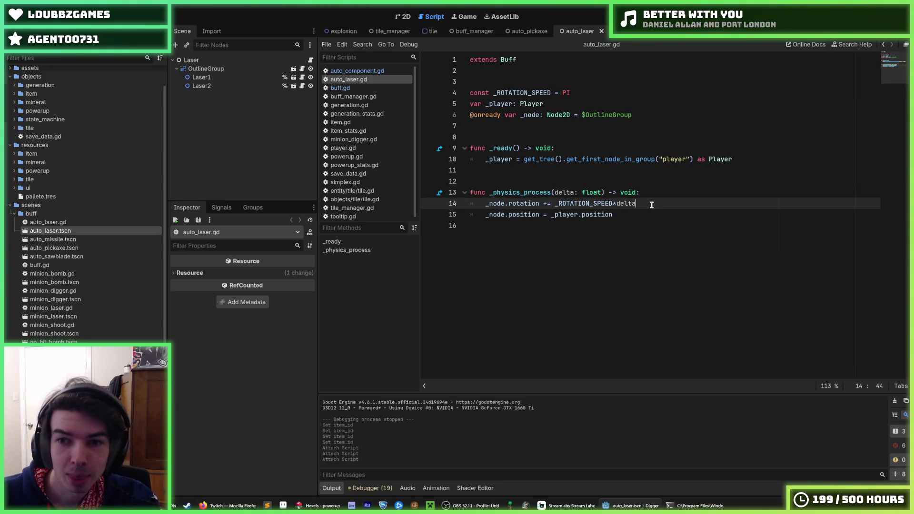
{"action": "left_click", "coordinate": [644, 214]}
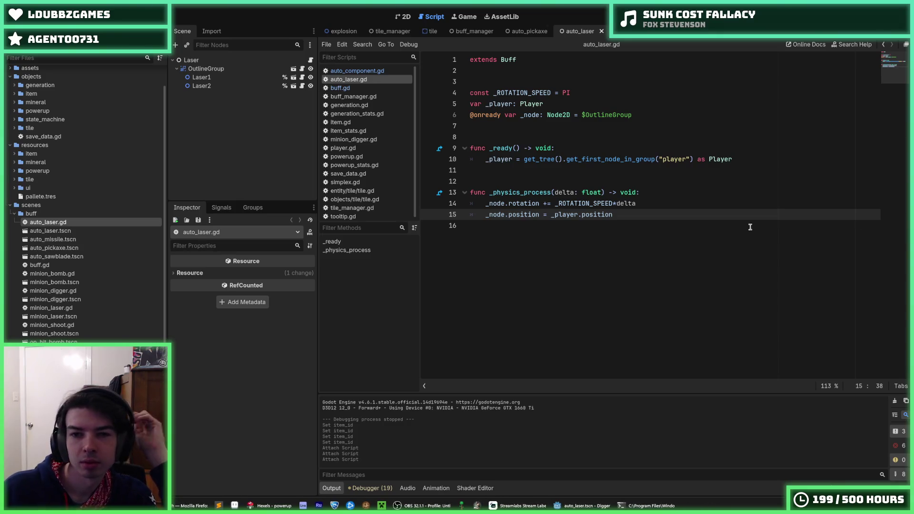
{"action": "left_click", "coordinate": [654, 206]}
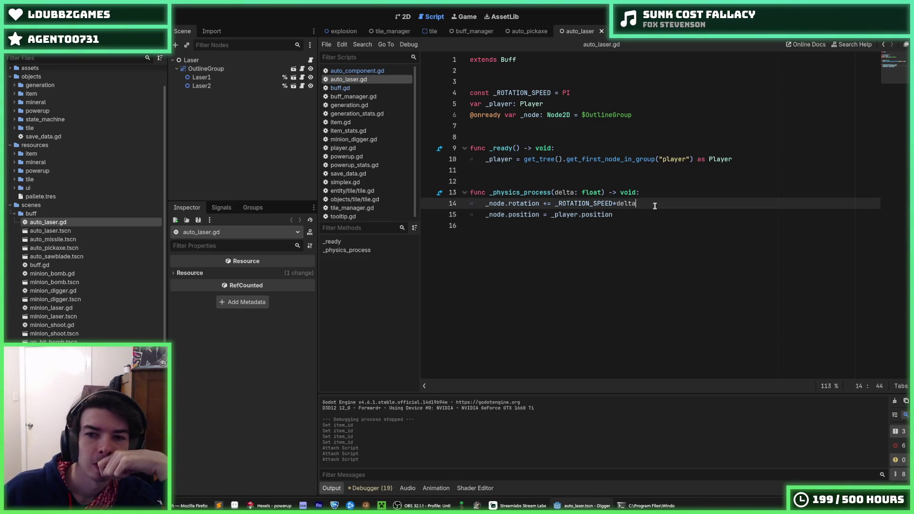
Return the caret to line 14 and select the auto_laser files in FileSystem
{"action": "left_click", "coordinate": [638, 216]}
{"action": "left_click", "coordinate": [653, 204]}
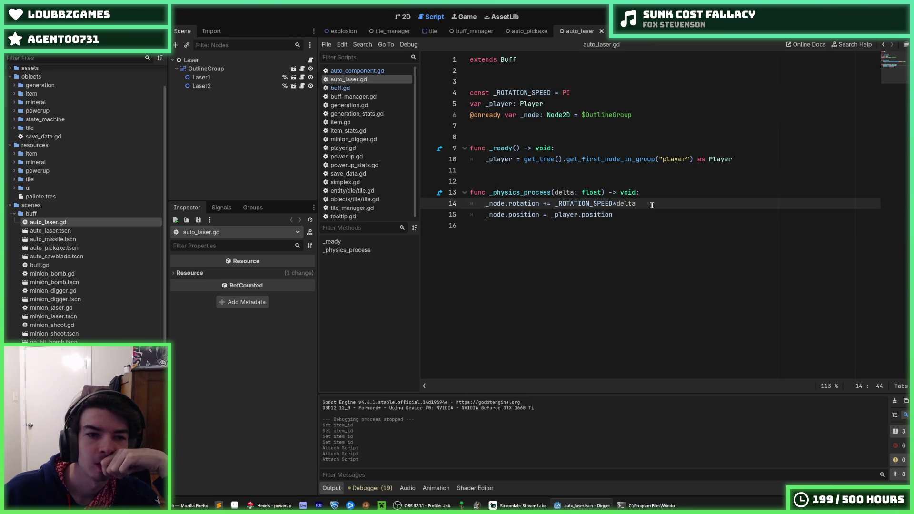
{"action": "left_click", "coordinate": [60, 230]}
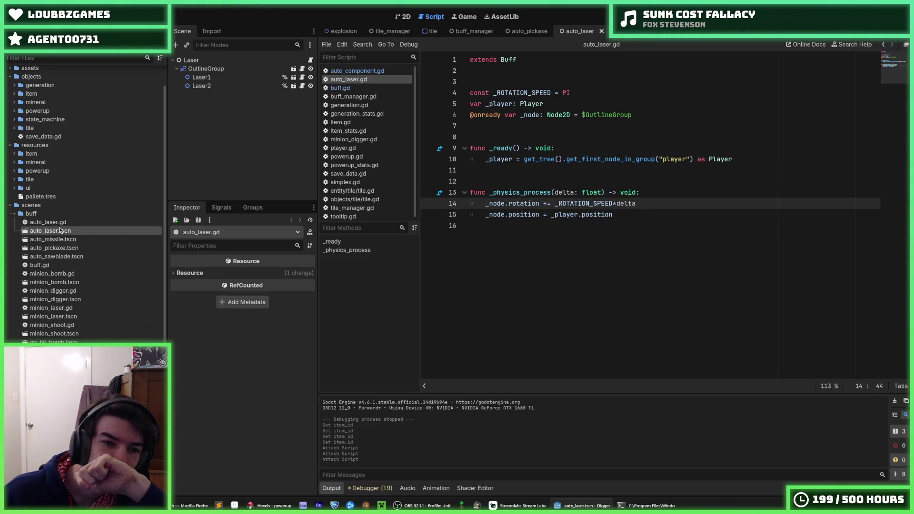
{"action": "left_click", "coordinate": [55, 225]}
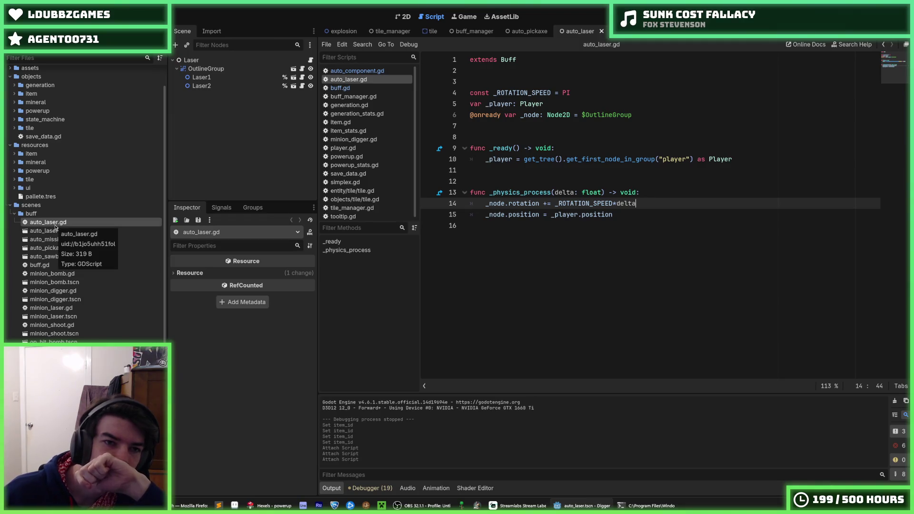
Open auto_missile.tscn and start an Extend Script inheriting Buff for the AutoMissile node
{"action": "double_click", "coordinate": [70, 240]}
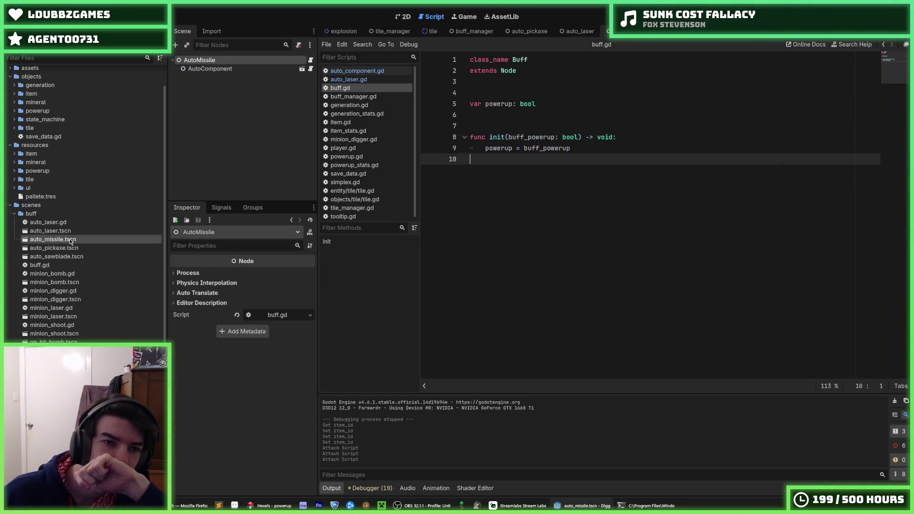
{"action": "left_click", "coordinate": [310, 60]}
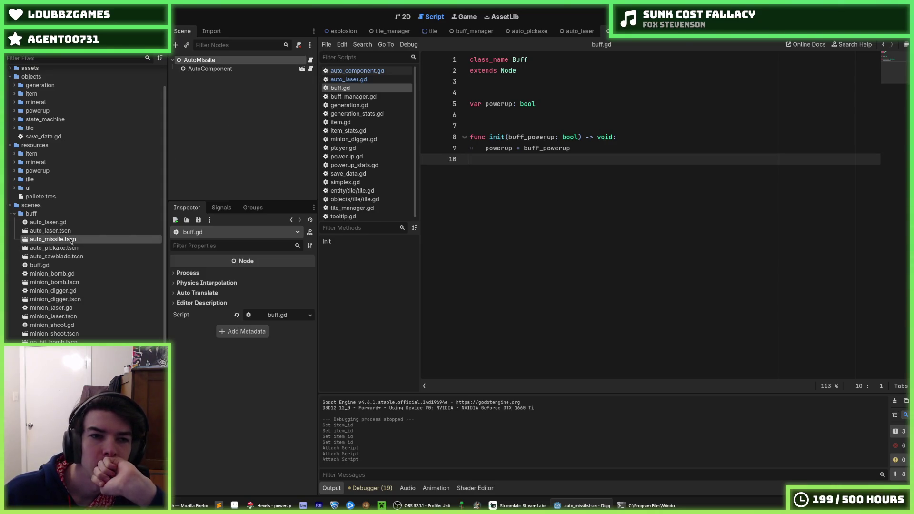
{"action": "right_click", "coordinate": [238, 63]}
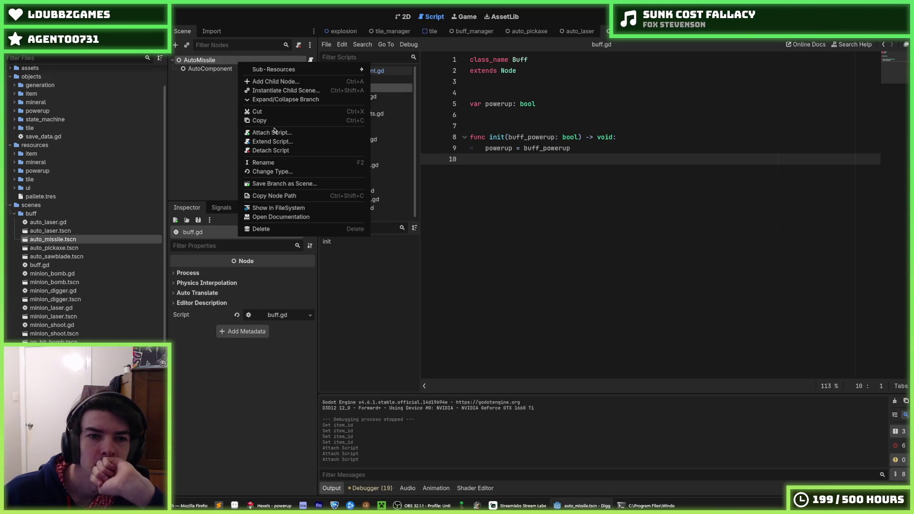
{"action": "left_click", "coordinate": [276, 142]}
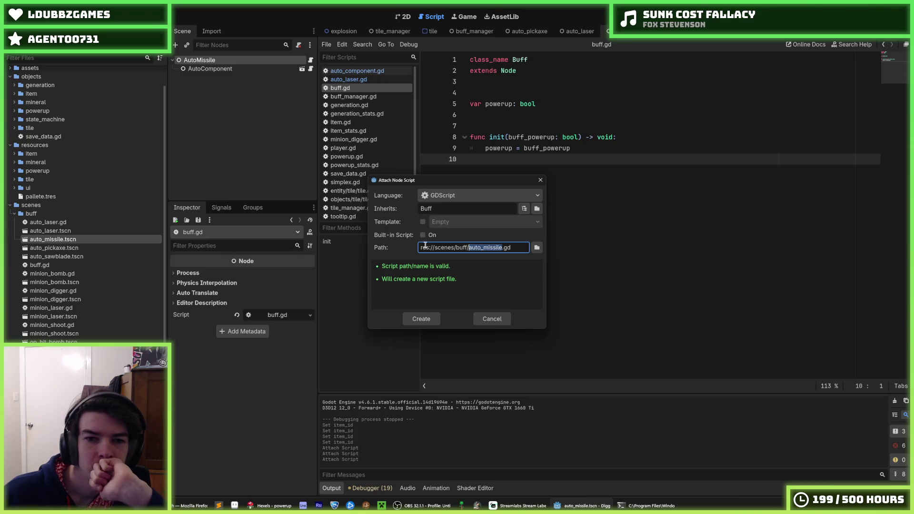
Cancel the AutoMissile script, attach a new auto_pickaxe.gd extending Buff to AutoPickaxe, and open it
{"action": "left_click", "coordinate": [489, 323]}
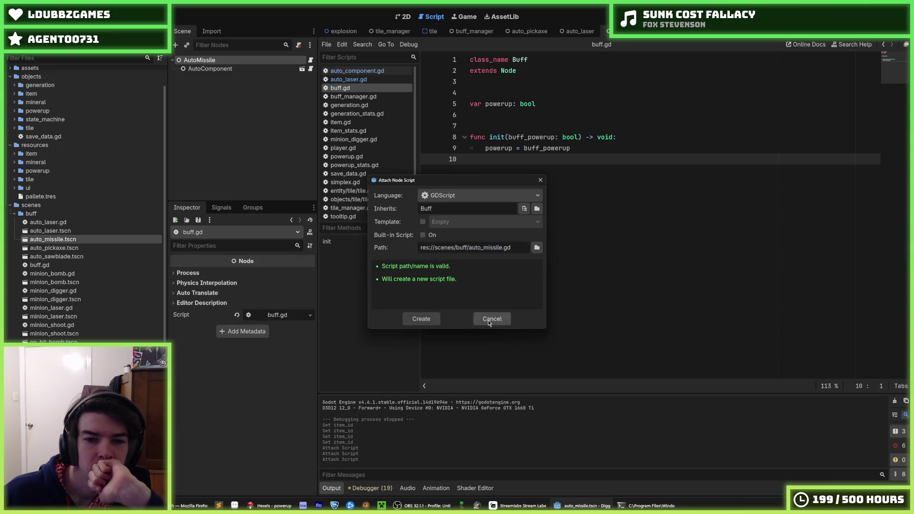
{"action": "double_click", "coordinate": [54, 248]}
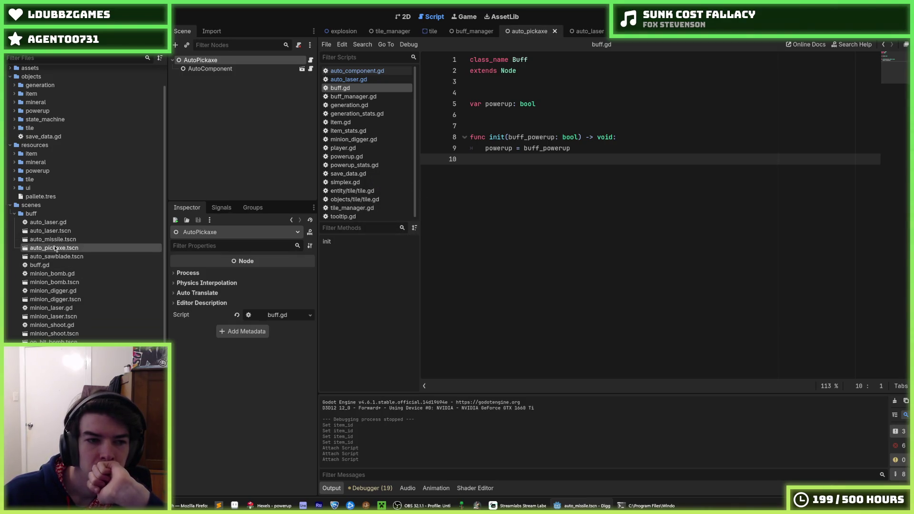
{"action": "right_click", "coordinate": [263, 61]}
{"action": "left_click", "coordinate": [286, 143]}
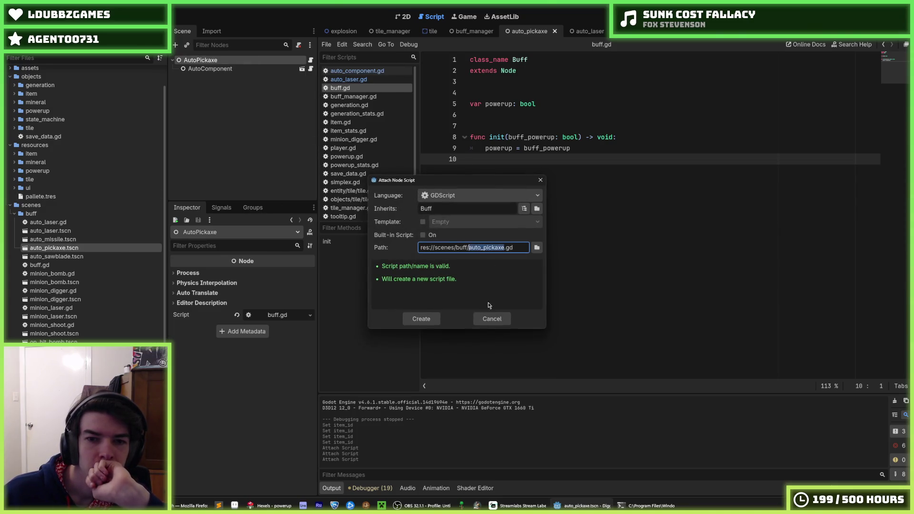
{"action": "left_click", "coordinate": [423, 322]}
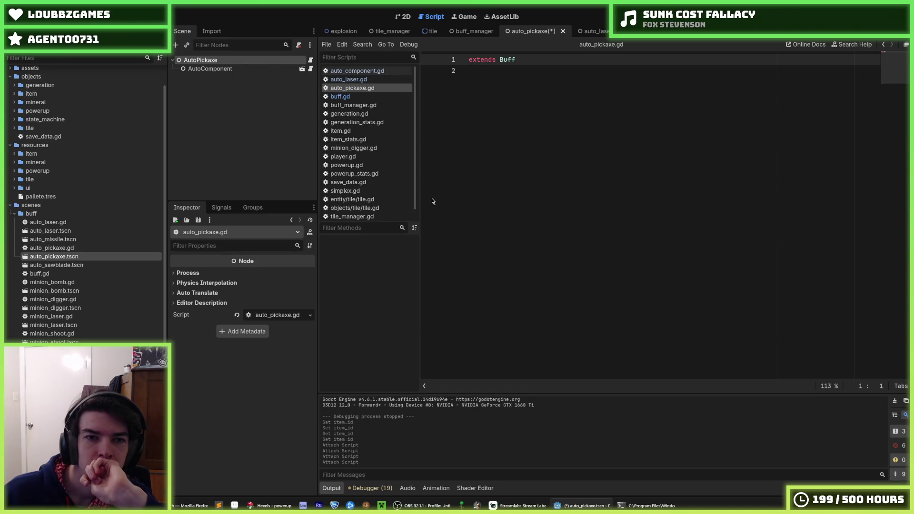
{"action": "double_click", "coordinate": [66, 223]}
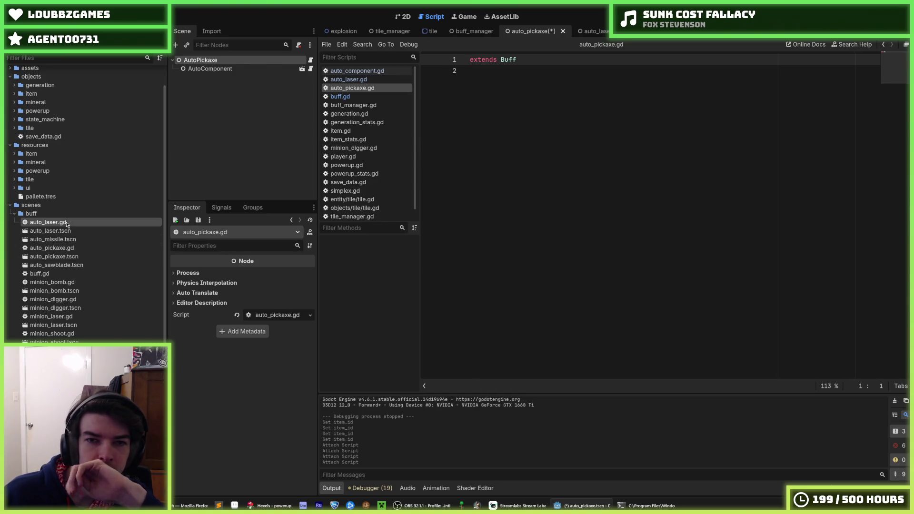
{"action": "double_click", "coordinate": [64, 249]}
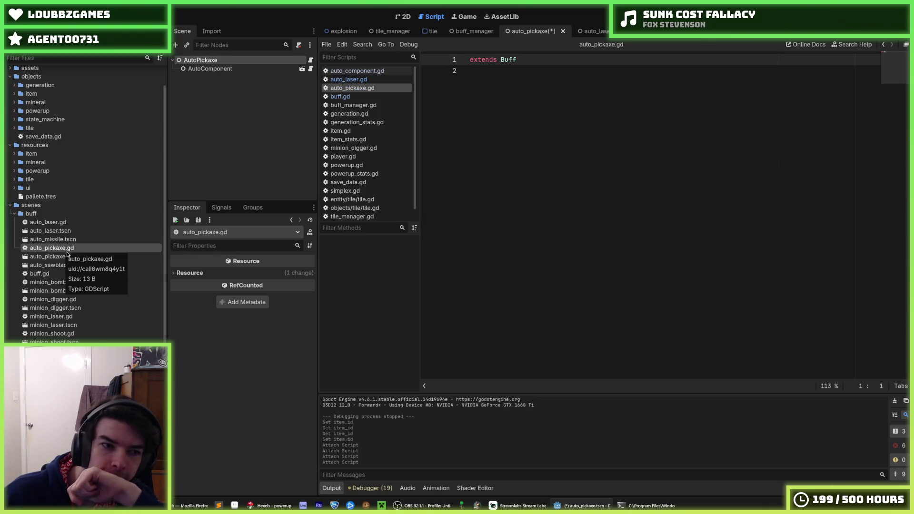
{"action": "left_click", "coordinate": [485, 153]}
{"action": "key", "text": "Return"}
{"action": "key", "text": "Return"}
{"action": "type", "text": "@onready "}
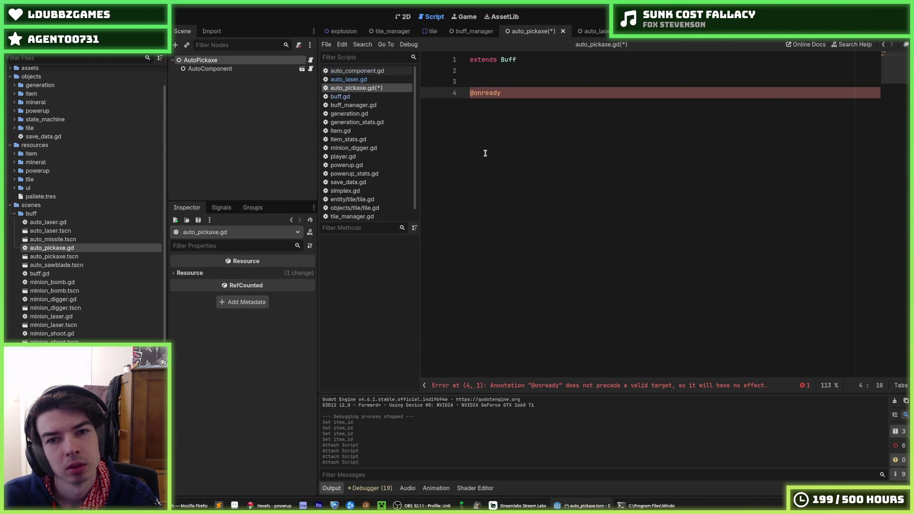
{"action": "type", "text": "var _"}
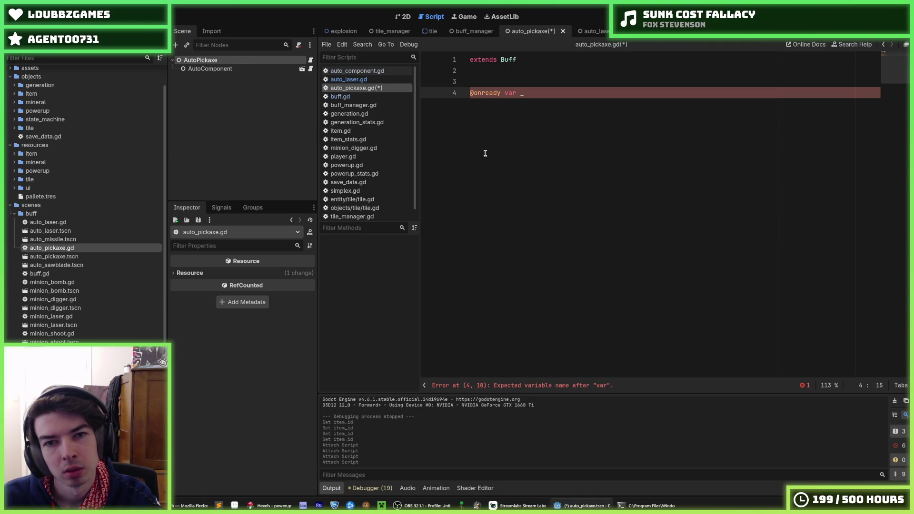
{"action": "type", "text": "auto_componen"}
{"action": "key", "text": "BackSpace"}
{"action": "key", "text": "BackSpace"}
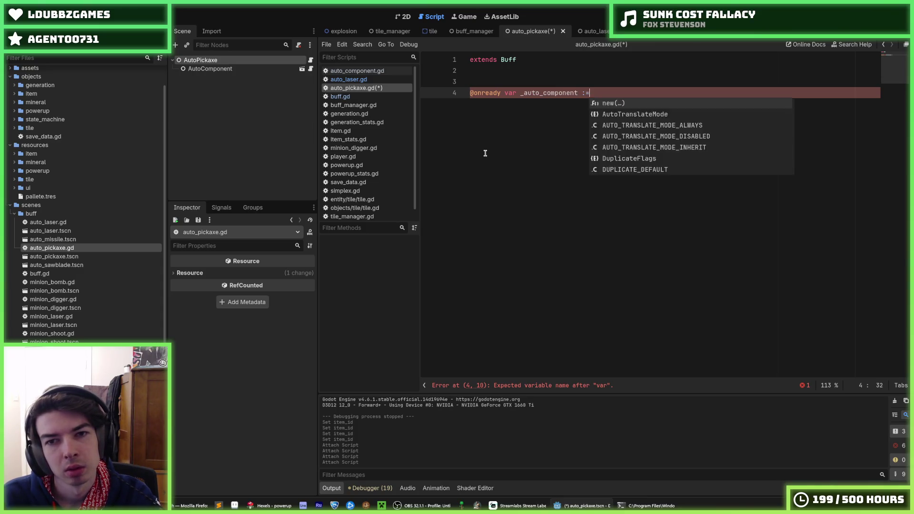
{"action": "type", "text": "AutoComponent = "}
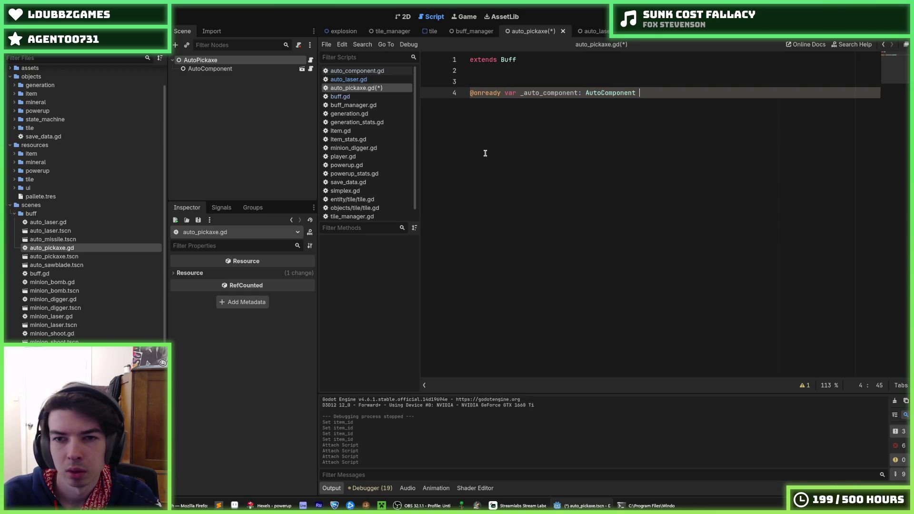
{"action": "type", "text": "$Aut"}
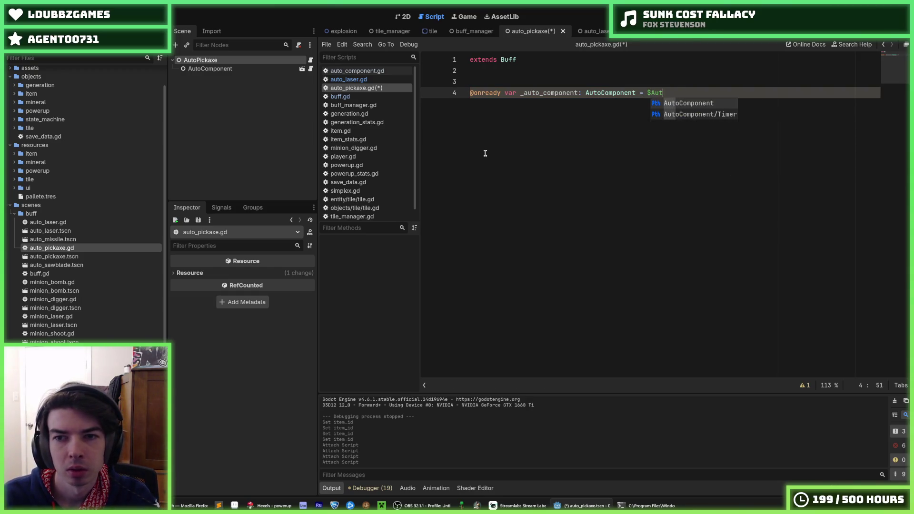
{"action": "key", "text": "Return"}
{"action": "key", "text": "ctrl+s"}
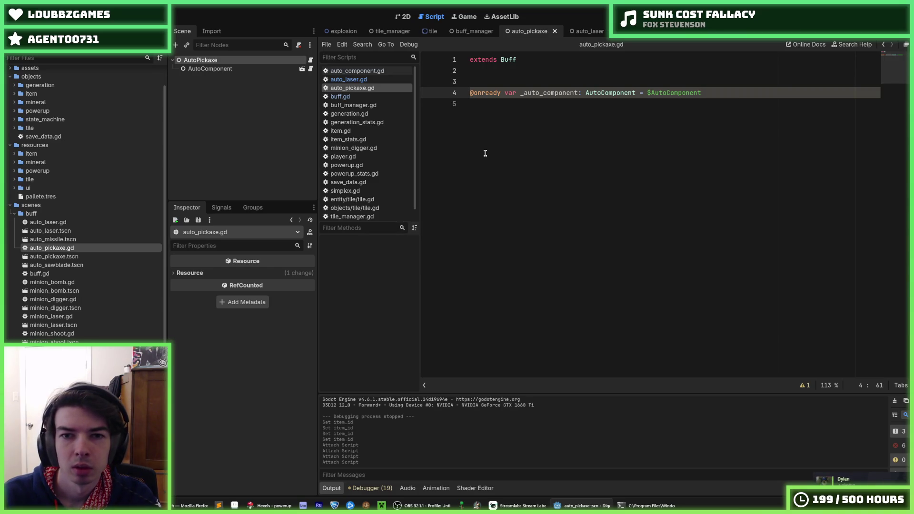
Add 'func _ready() -> void:' calling _auto_component.init() and save
{"action": "key", "text": "Return"}
{"action": "key", "text": "Return"}
{"action": "key", "text": "Return"}
{"action": "type", "text": "_ready"}
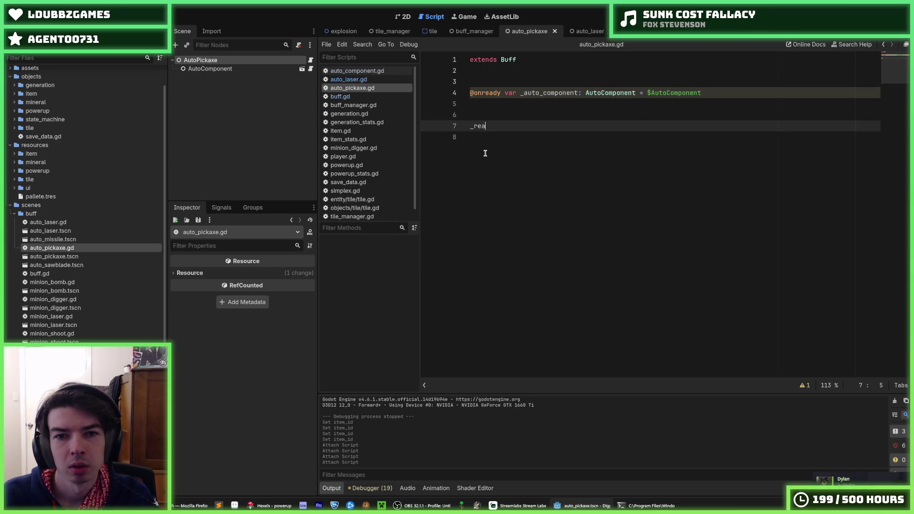
{"action": "key", "text": "Home"}
{"action": "type", "text": "func"}
{"action": "key", "text": "End"}
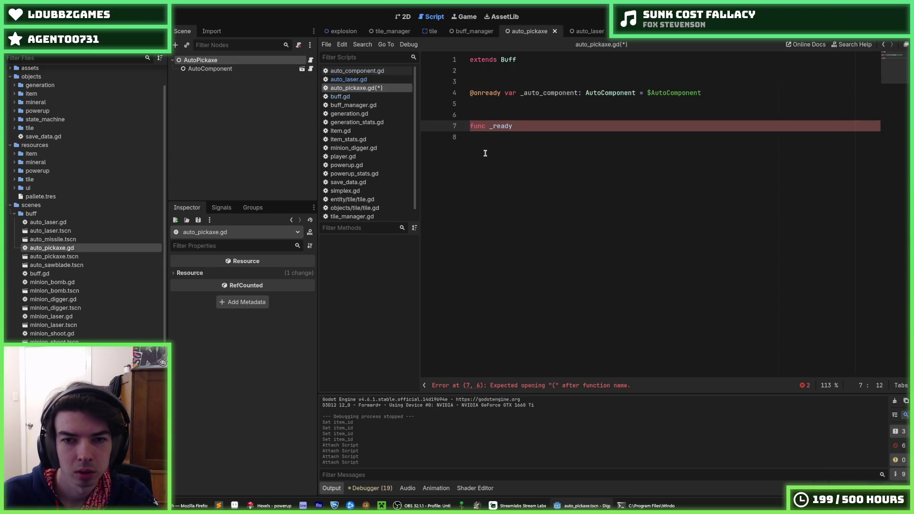
{"action": "type", "text": ") -> void:"}
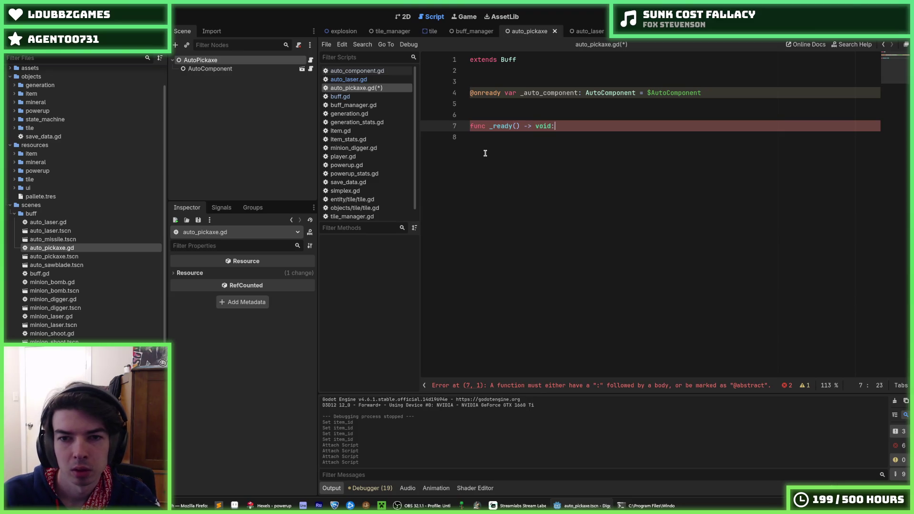
{"action": "key", "text": "Return"}
{"action": "type", "text": "u"}
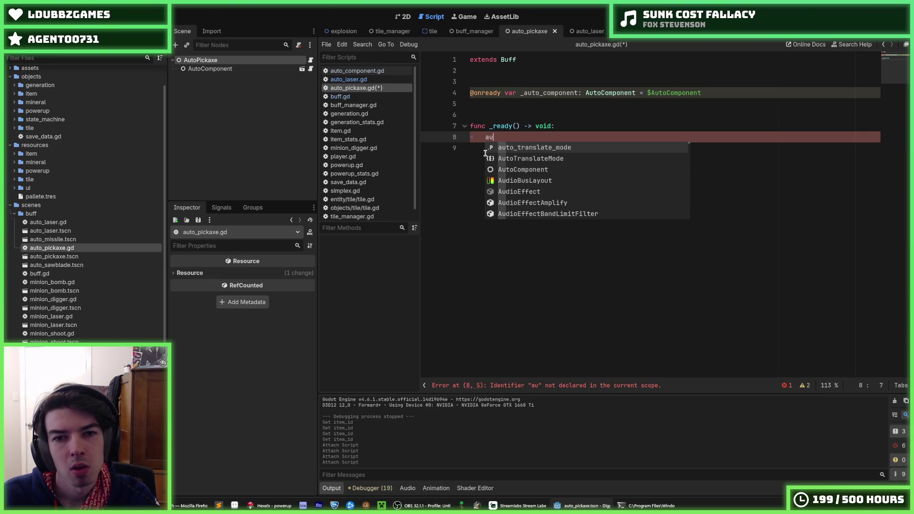
{"action": "type", "text": "to_component"}
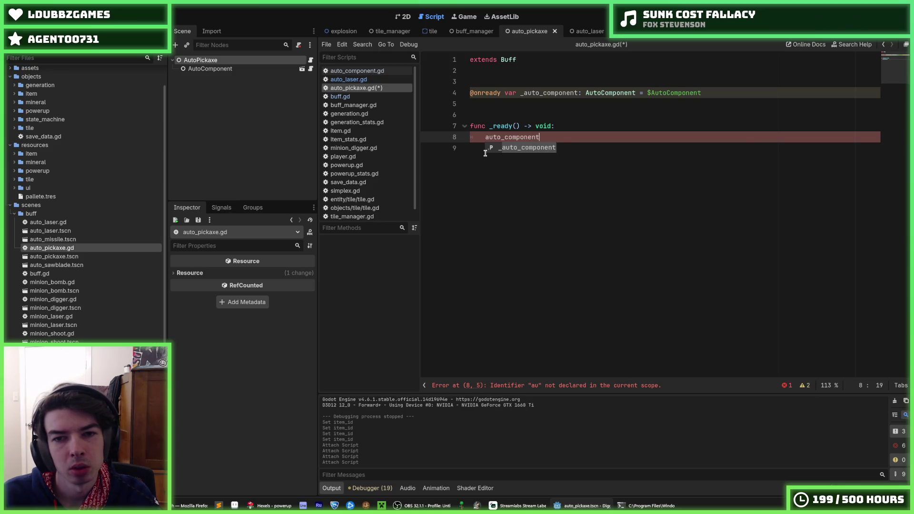
{"action": "type", "text": ".init()"}
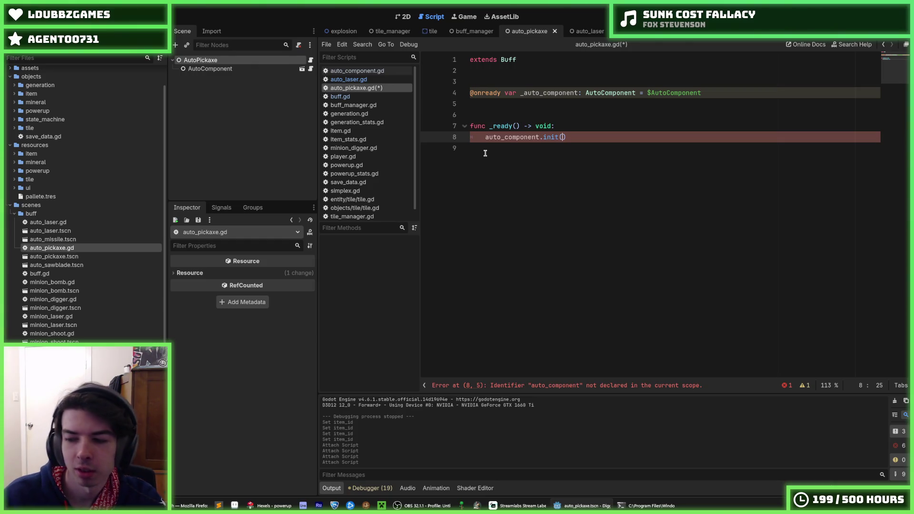
{"action": "key", "text": "ctrl+s"}
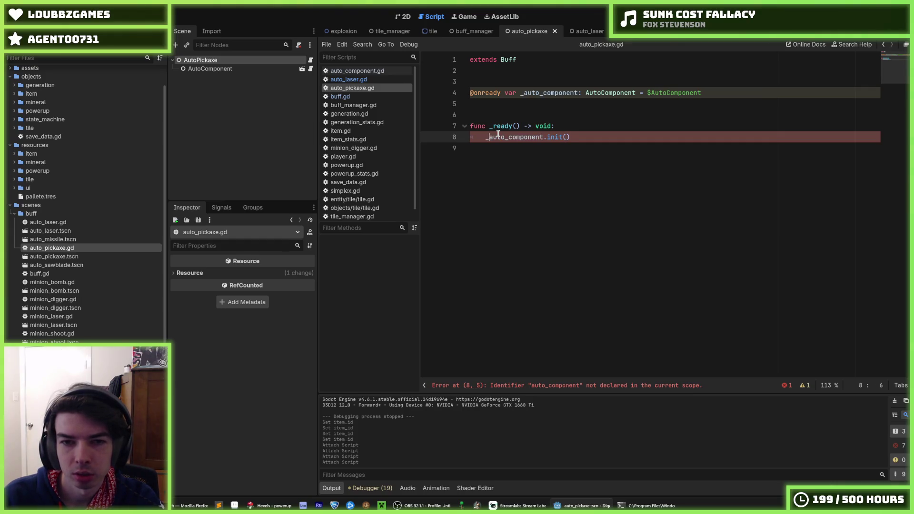
Remove the stray decimal point from the init argument and run the game with F5
{"action": "key", "text": "End"}
{"action": "key", "text": "Left"}
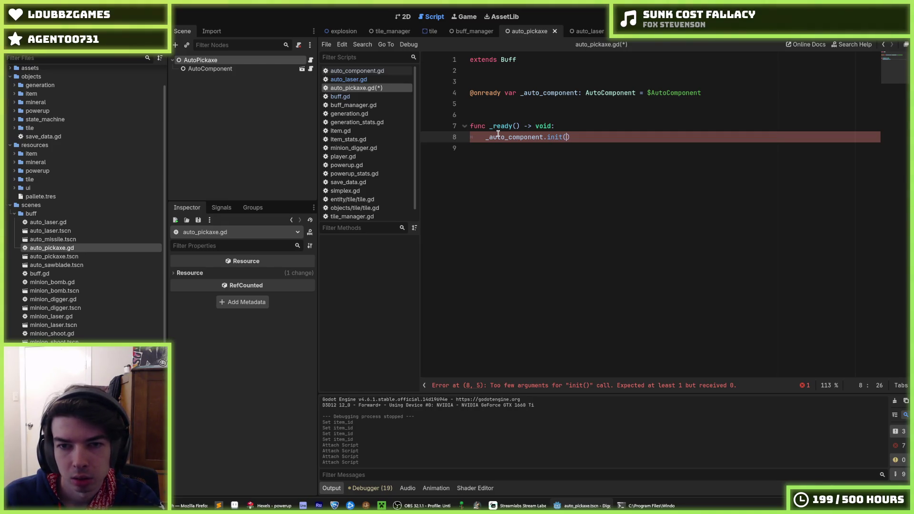
{"action": "key", "text": "BackSpace"}
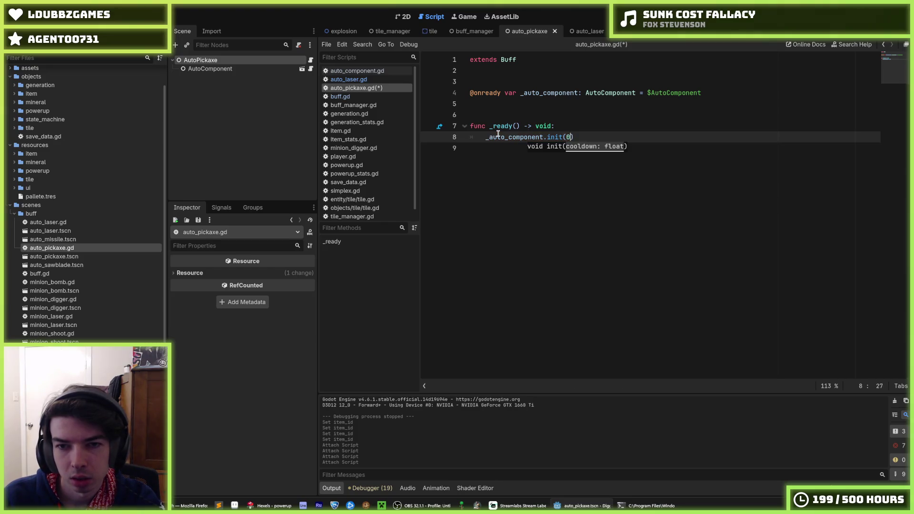
{"action": "key", "text": "F5"}
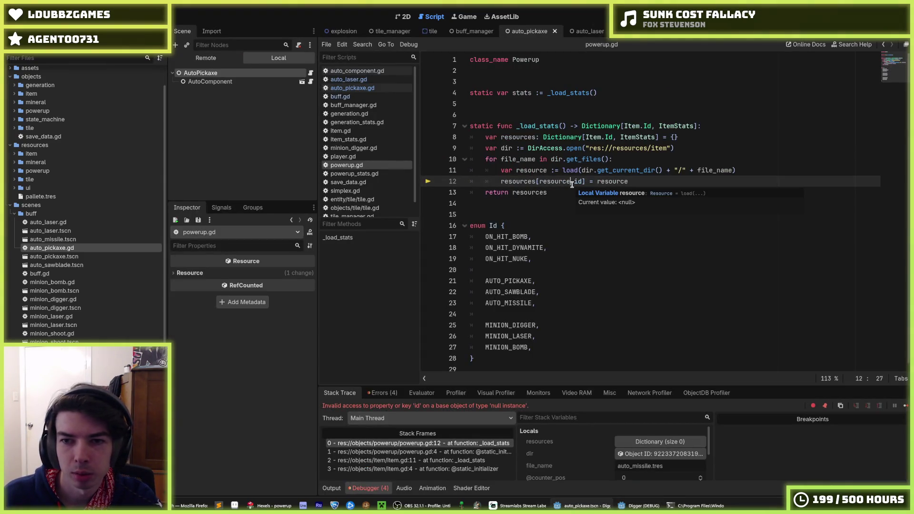
Change the _load_stats return type from Item to Powerup types
{"action": "double_click", "coordinate": [630, 126]}
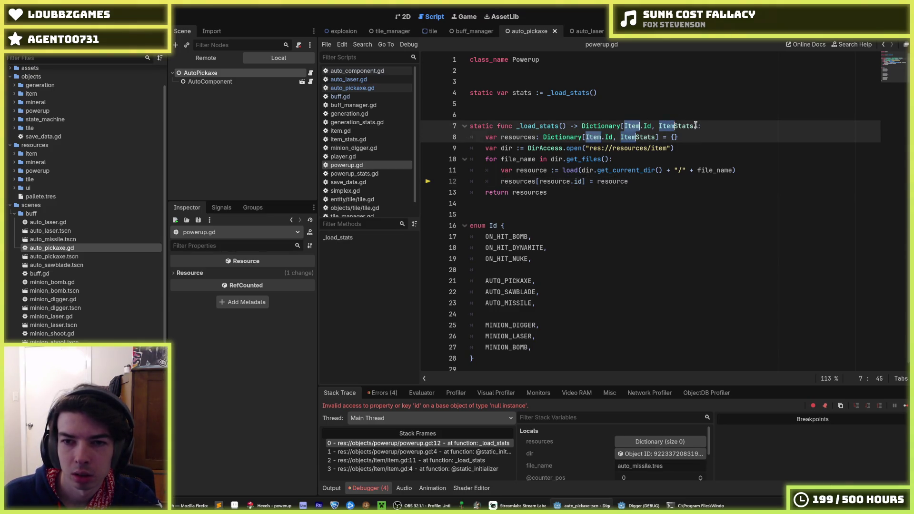
{"action": "type", "text": "Powerup"}
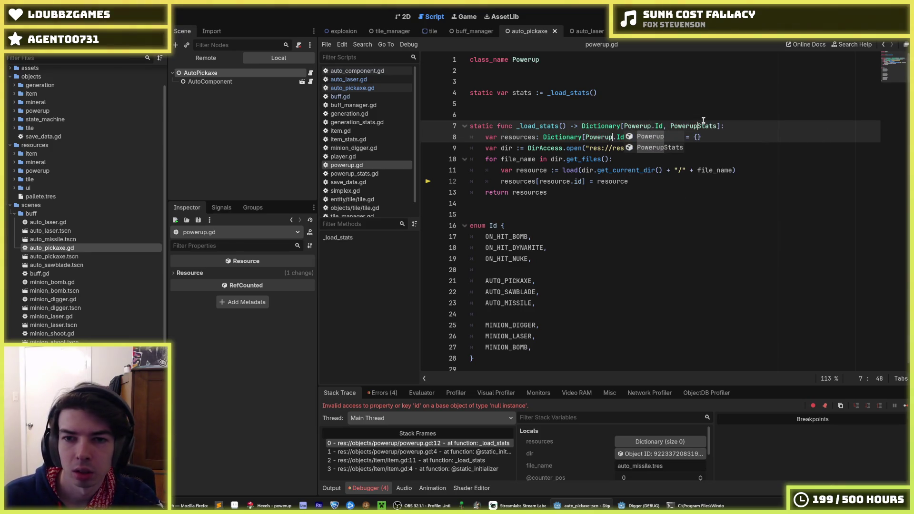
{"action": "left_click", "coordinate": [702, 120]}
{"action": "key", "text": "F5"}
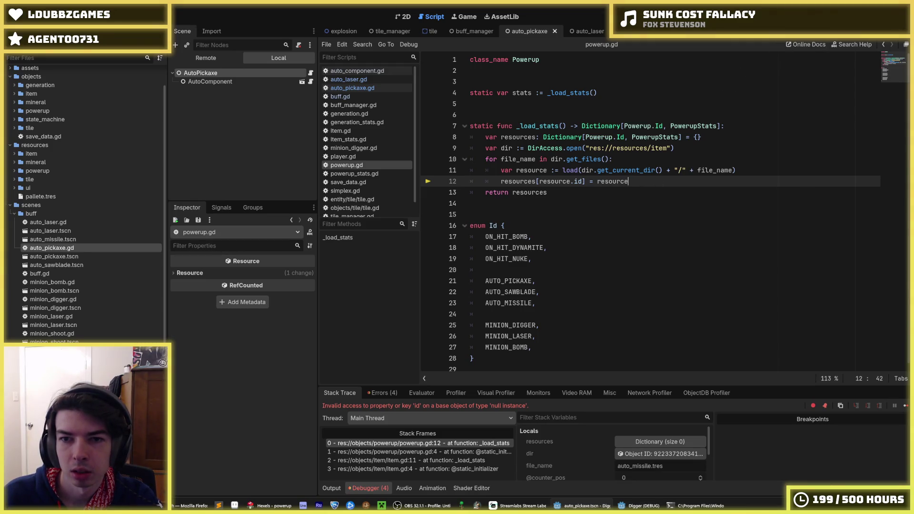
Point the load path at res://resources/powerup and stop the debug run with F8
{"action": "double_click", "coordinate": [654, 151]}
{"action": "type", "text": "powerup"}
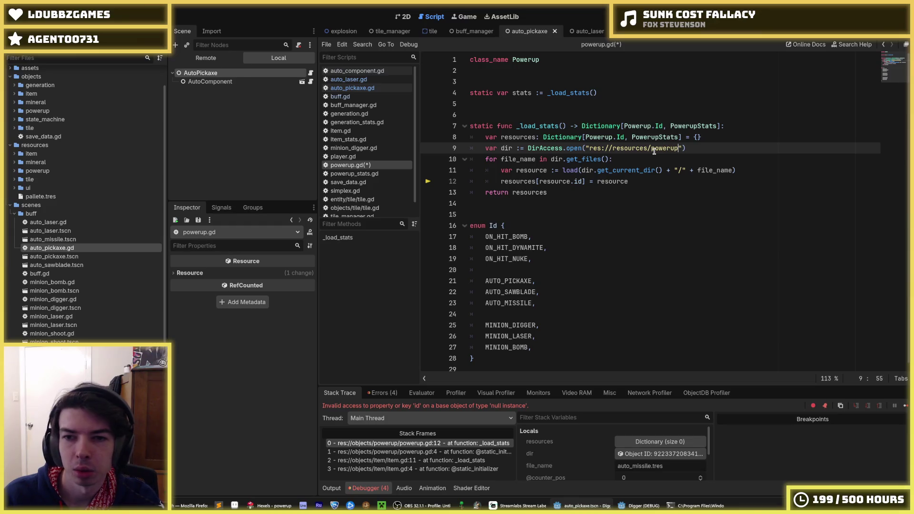
{"action": "key", "text": "F8"}
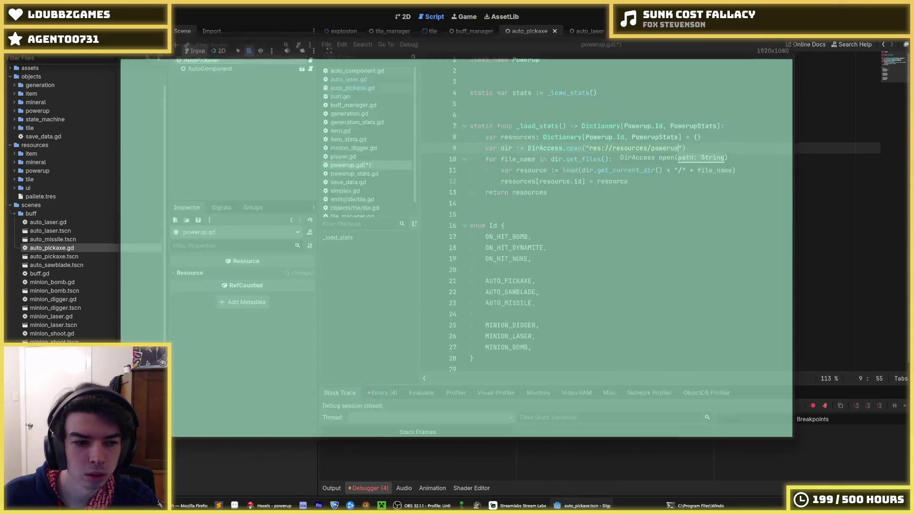
Run the project with F5 to test the powerup loader fix
{"action": "key", "text": "F5"}
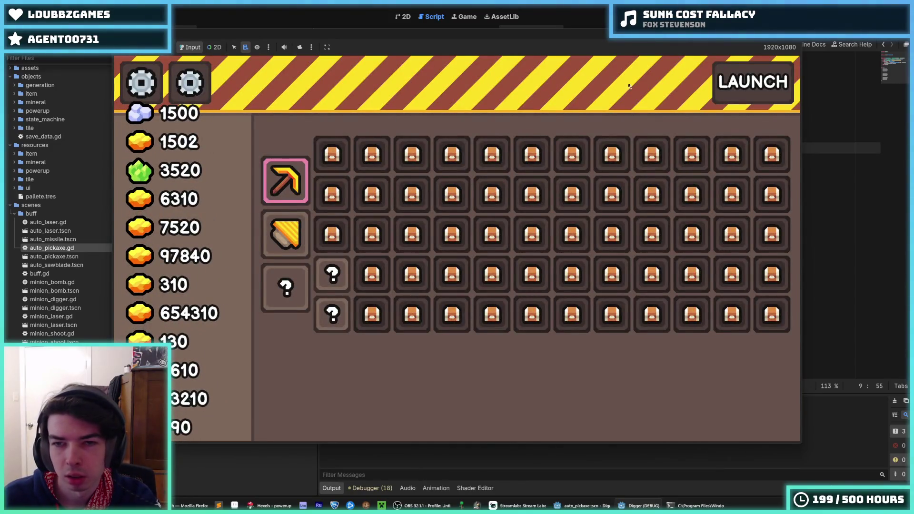
Launch a dig run to watch the auto pickaxes, then stop the game and return to powerup.gd
{"action": "left_click", "coordinate": [763, 67]}
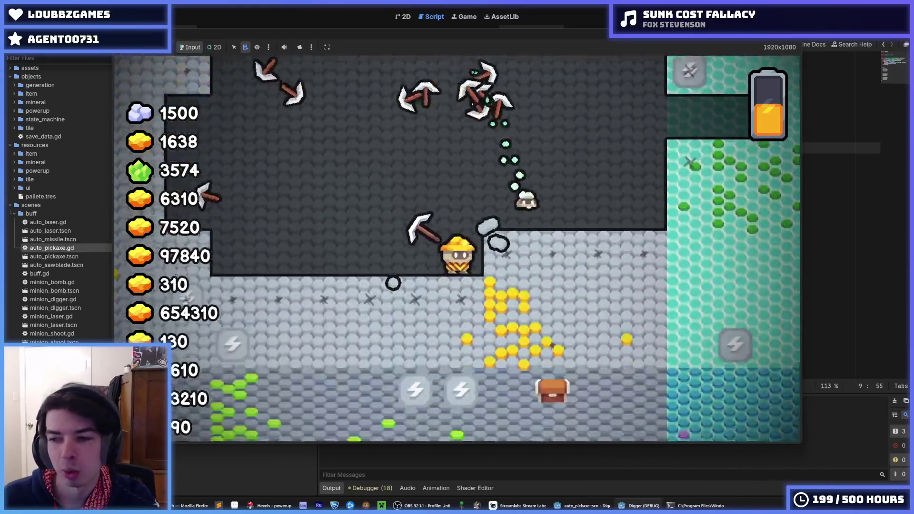
{"action": "key", "text": "F8"}
{"action": "left_click", "coordinate": [676, 129]}
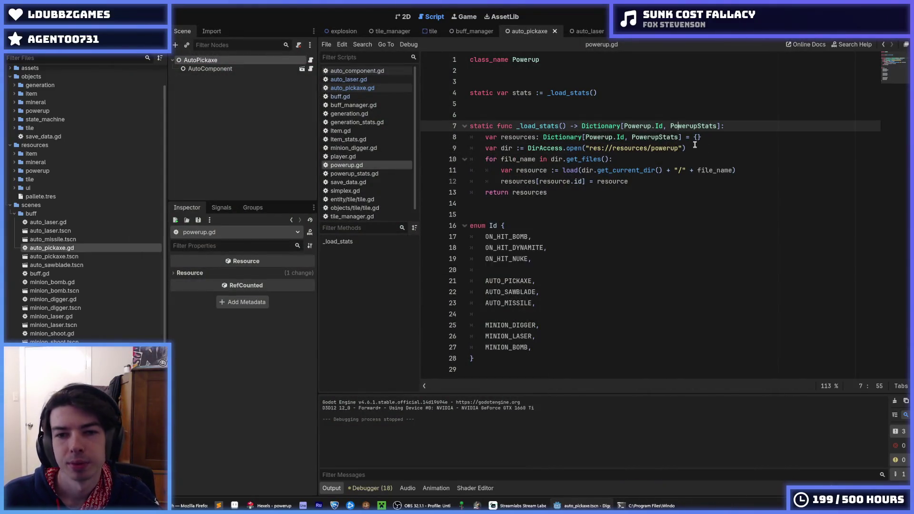
{"action": "key", "text": "ctrl+s"}
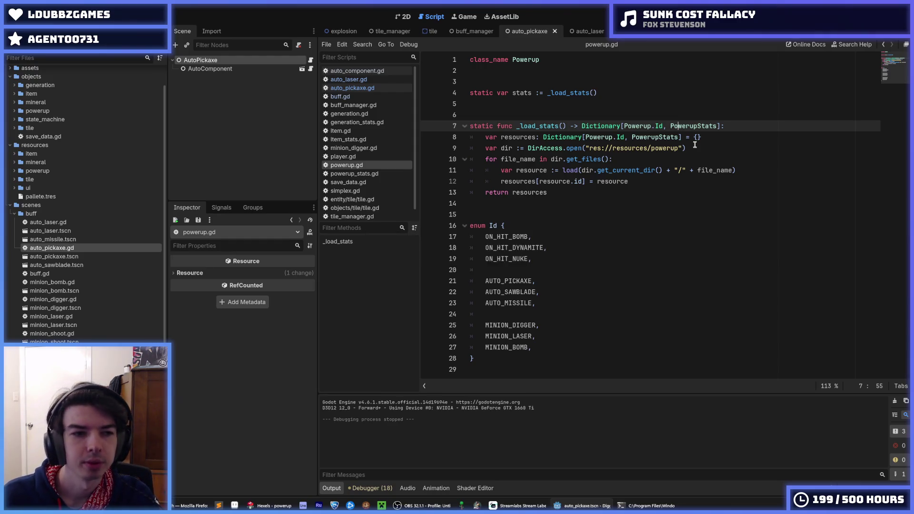
{"action": "left_click", "coordinate": [694, 148]}
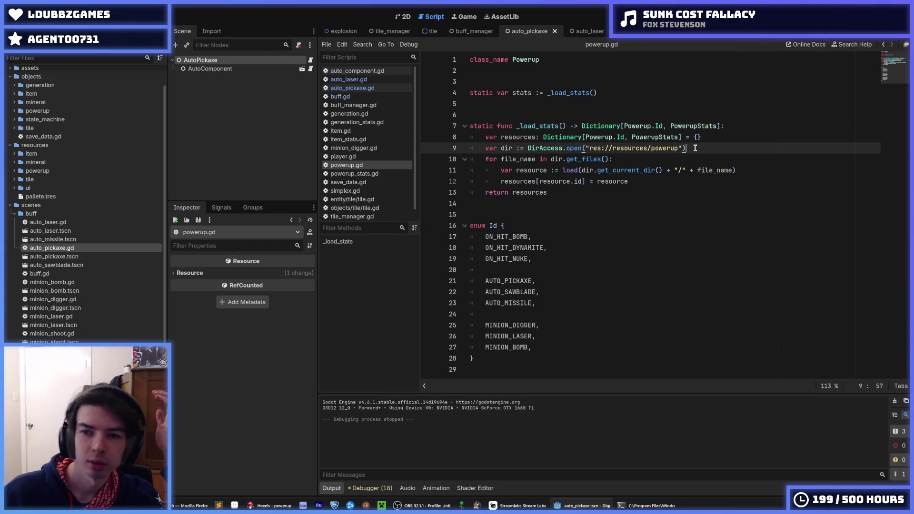
{"action": "left_click", "coordinate": [699, 139]}
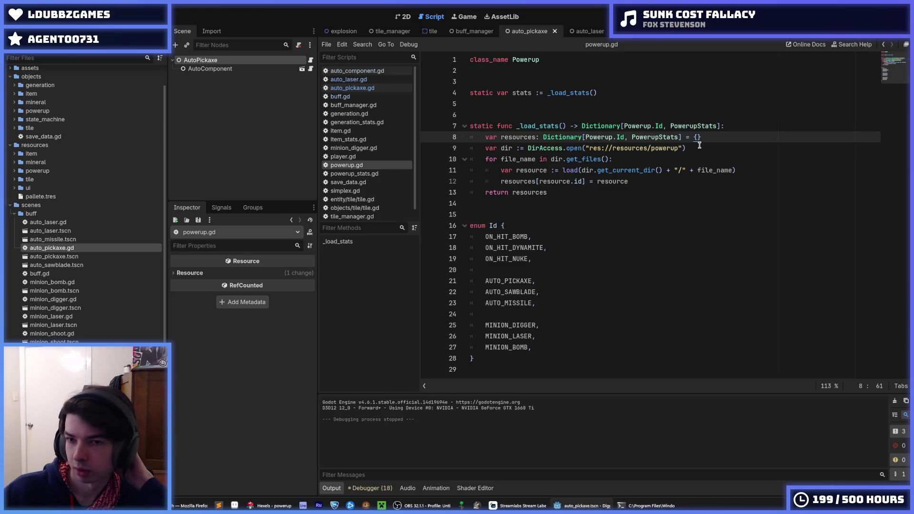
{"action": "left_click", "coordinate": [696, 148]}
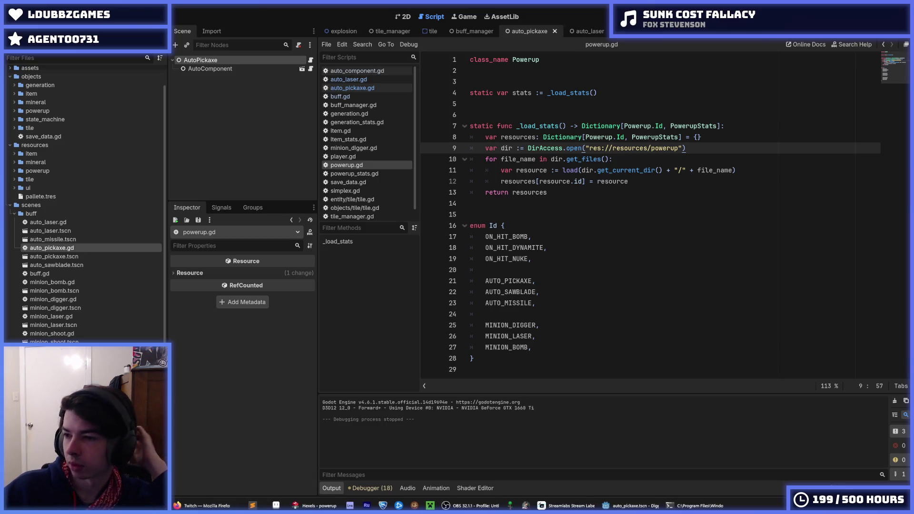
{"action": "left_click", "coordinate": [671, 162]}
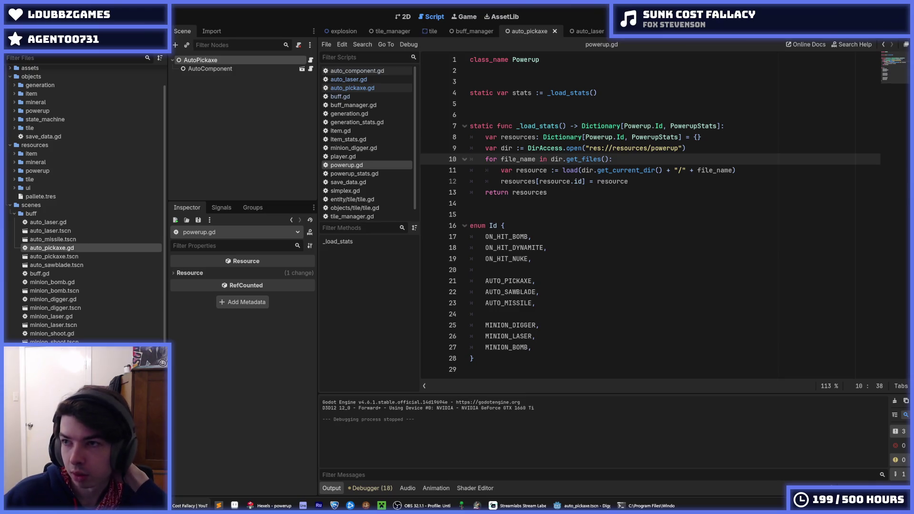
{"action": "left_click", "coordinate": [666, 148]}
{"action": "left_click", "coordinate": [665, 170]}
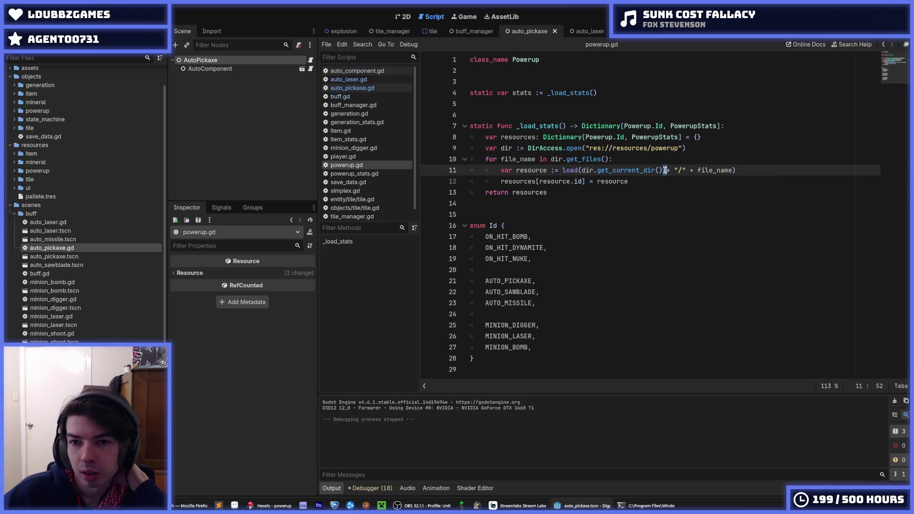
{"action": "left_click", "coordinate": [656, 158]}
{"action": "left_click", "coordinate": [652, 181]}
{"action": "left_click", "coordinate": [657, 159]}
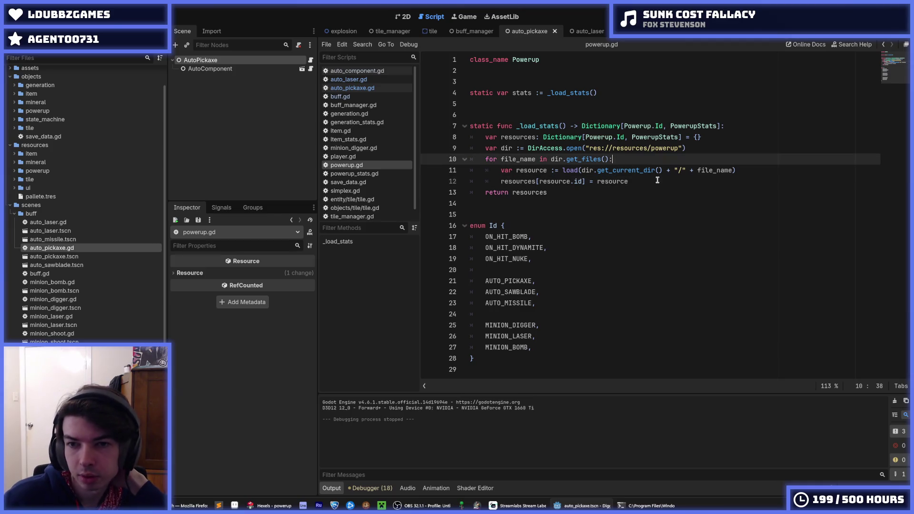
{"action": "left_click", "coordinate": [664, 181]}
{"action": "left_click", "coordinate": [649, 160]}
{"action": "left_click", "coordinate": [647, 180]}
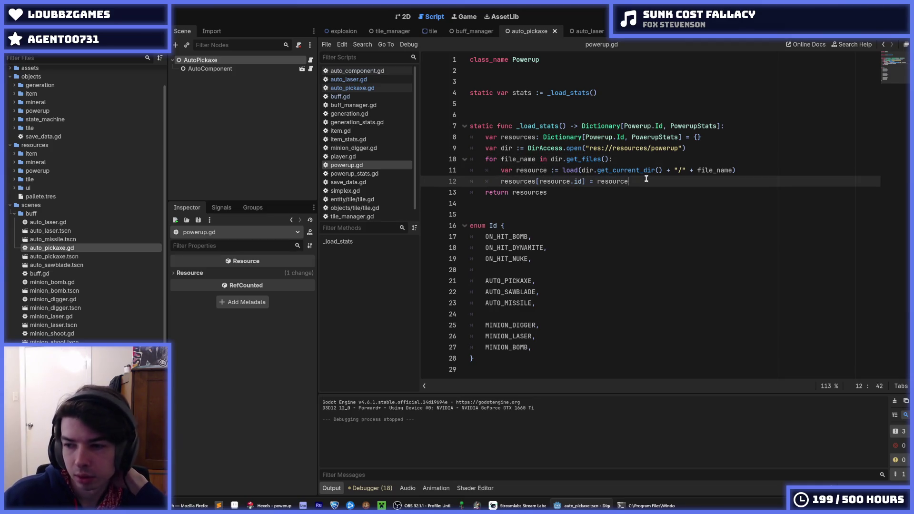
{"action": "left_click", "coordinate": [640, 159]}
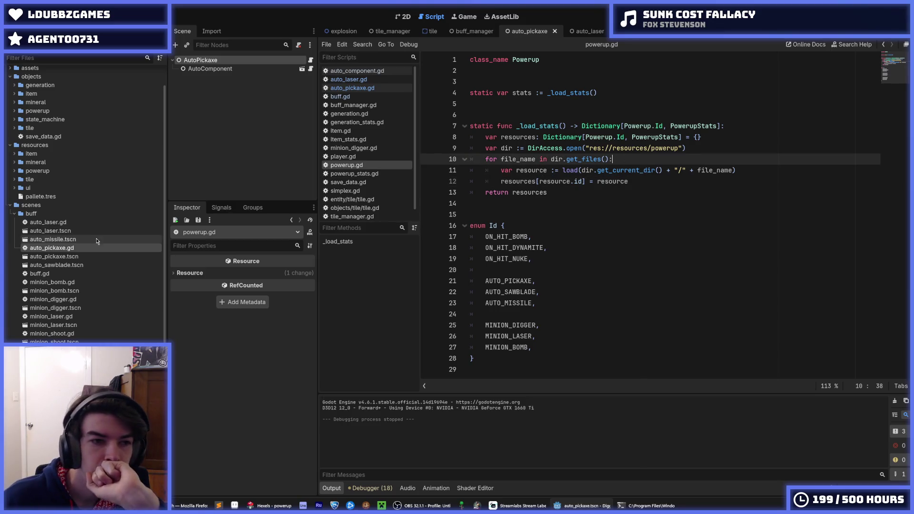
{"action": "scroll", "coordinate": [94, 241], "scroll_direction": "up", "scroll_amount": 2}
{"action": "scroll", "coordinate": [92, 235], "scroll_direction": "down", "scroll_amount": 3}
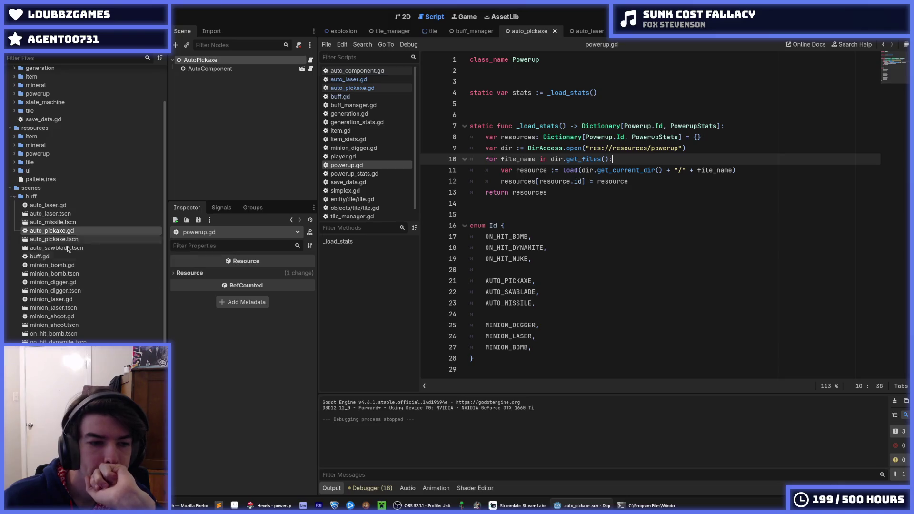